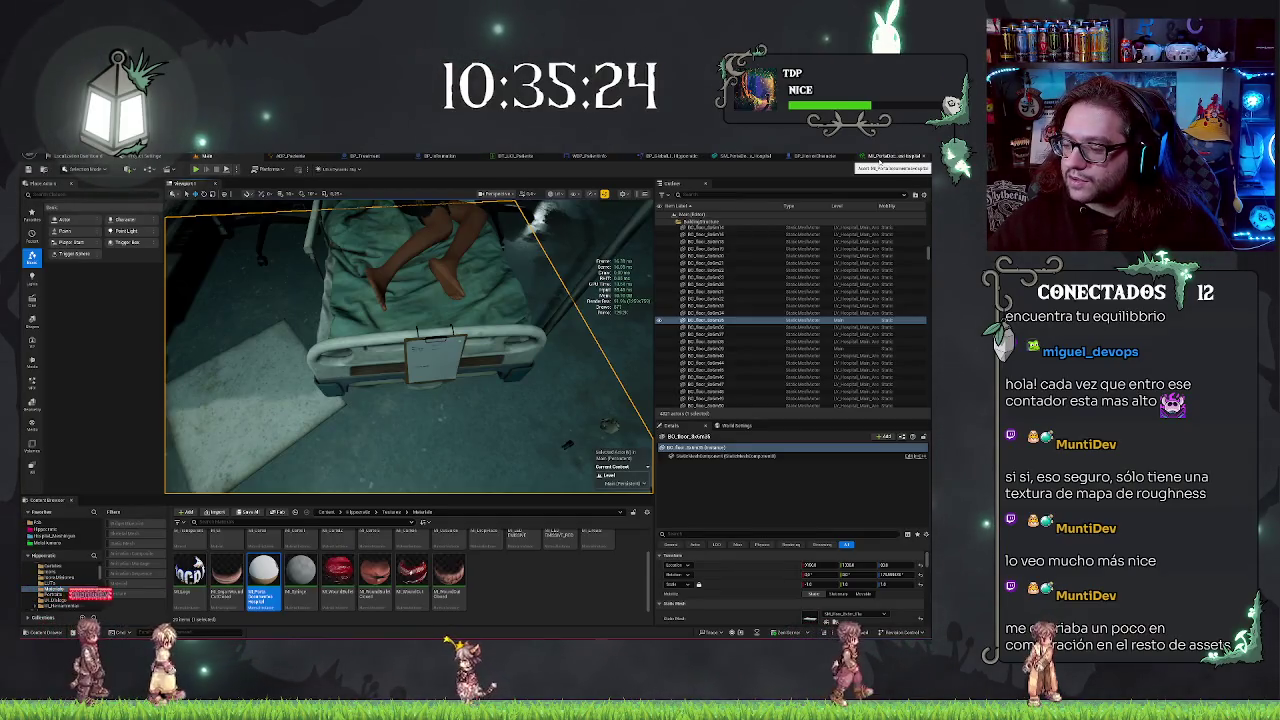
- Select the BP_Information clipboard on the bed and browse to its Mesh component's static mesh asset
key("w")
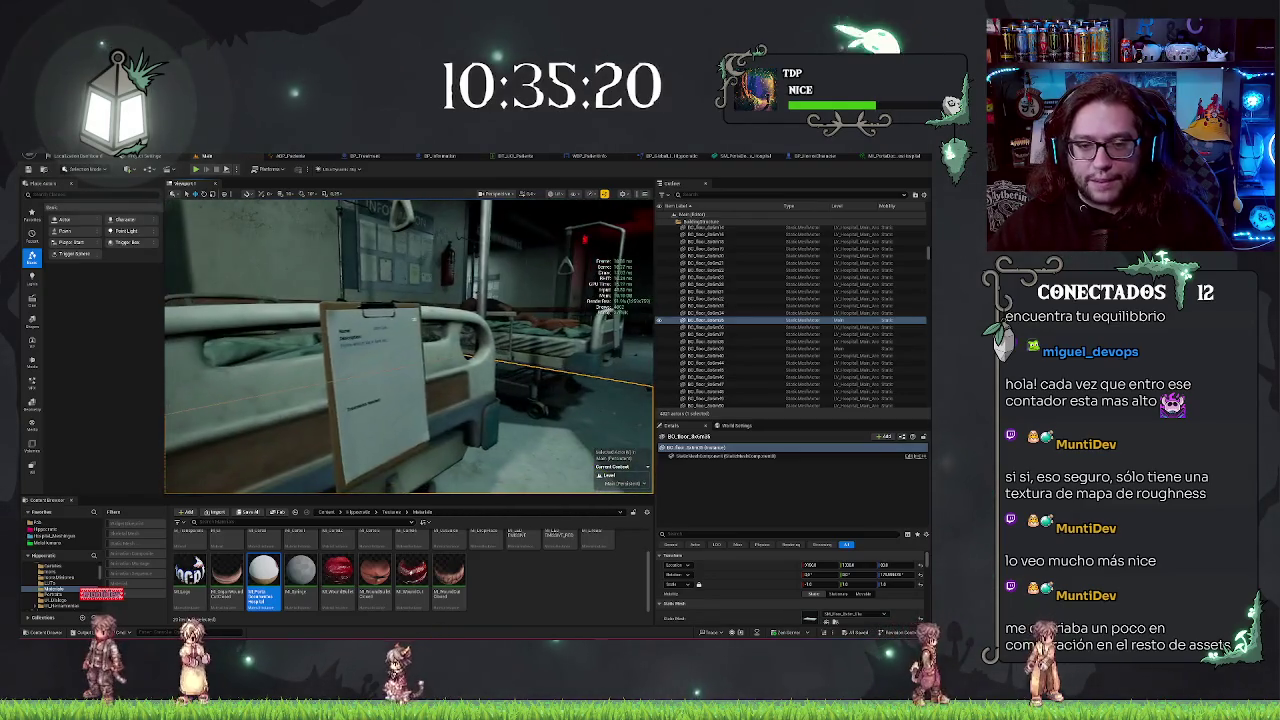
key("w")
key("w")
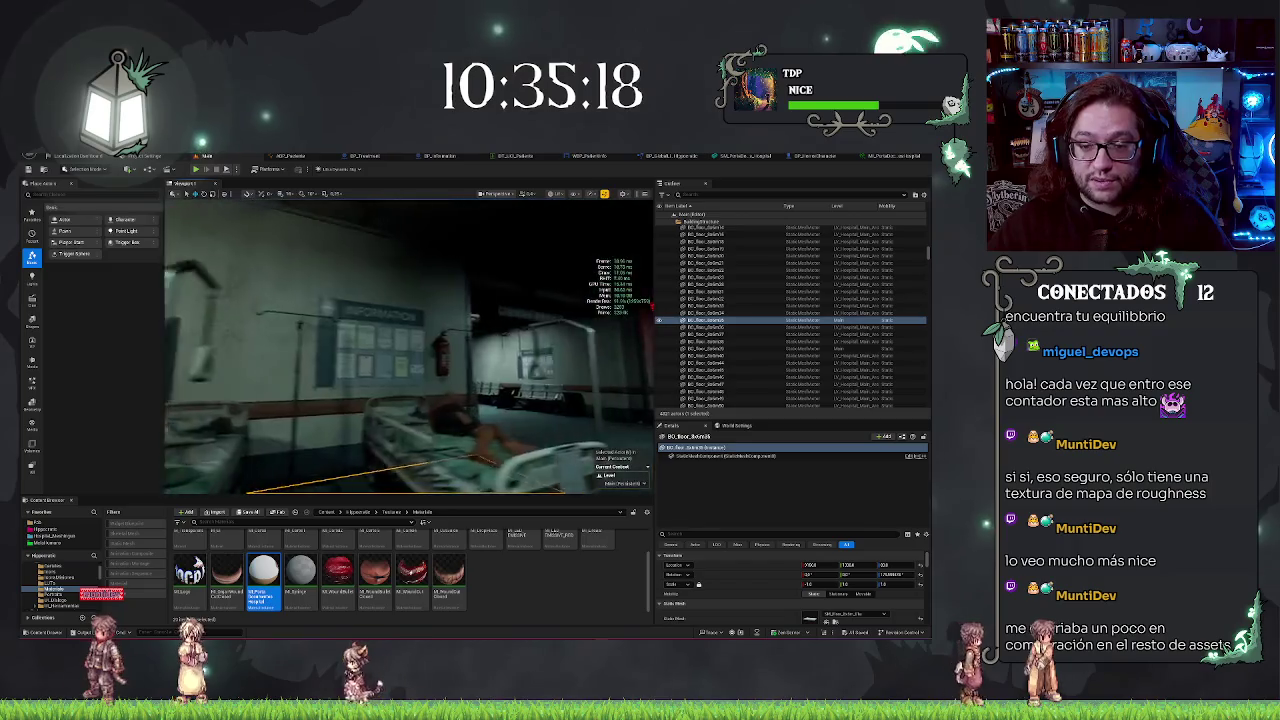
key("w")
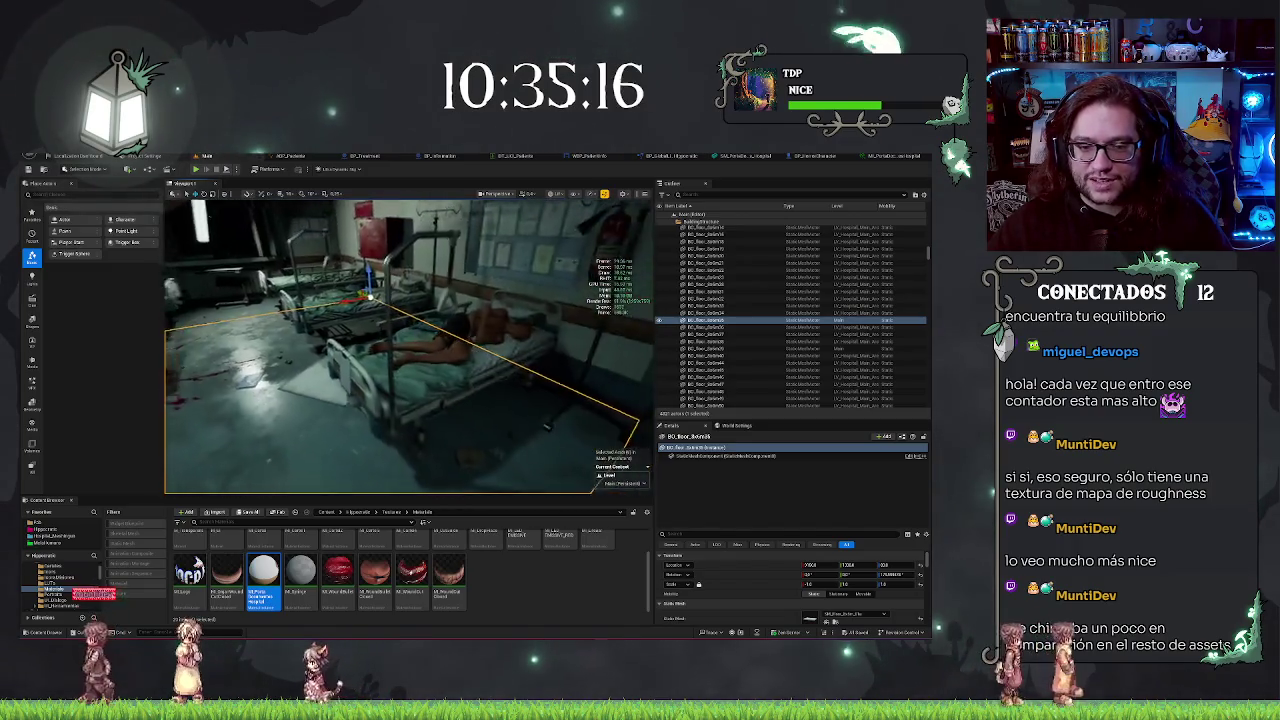
key("w")
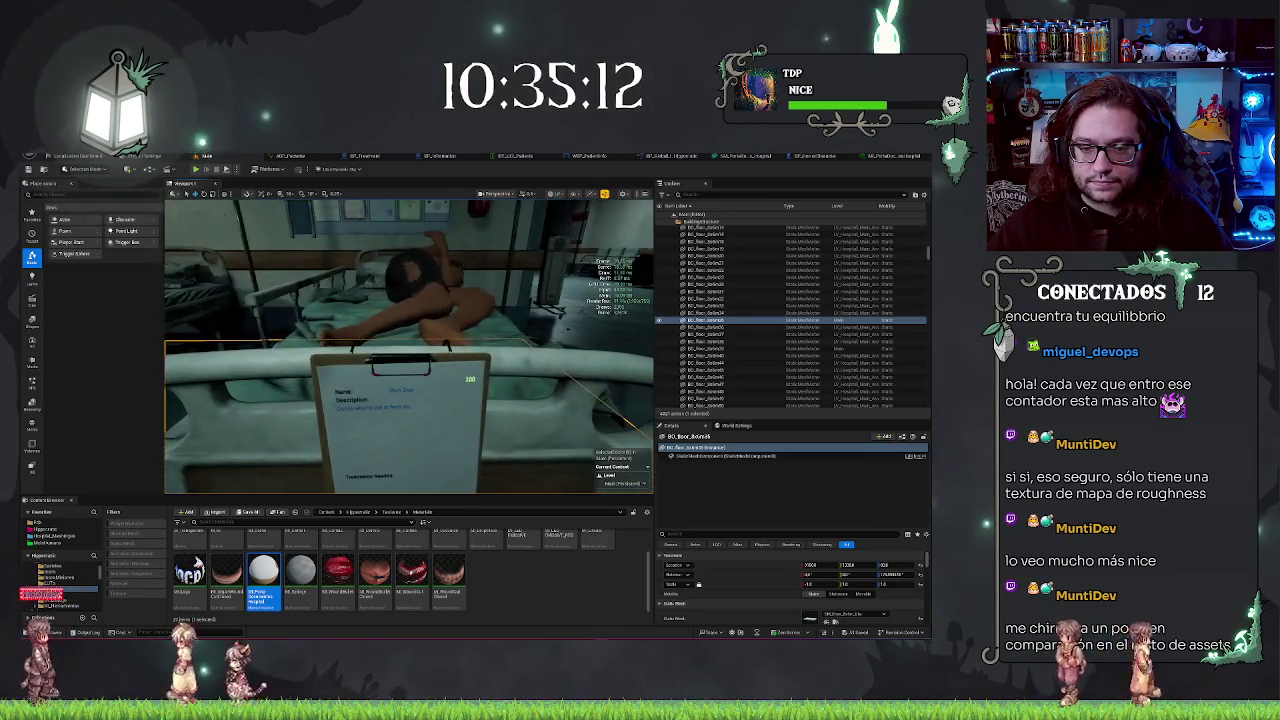
key("s")
key("w")
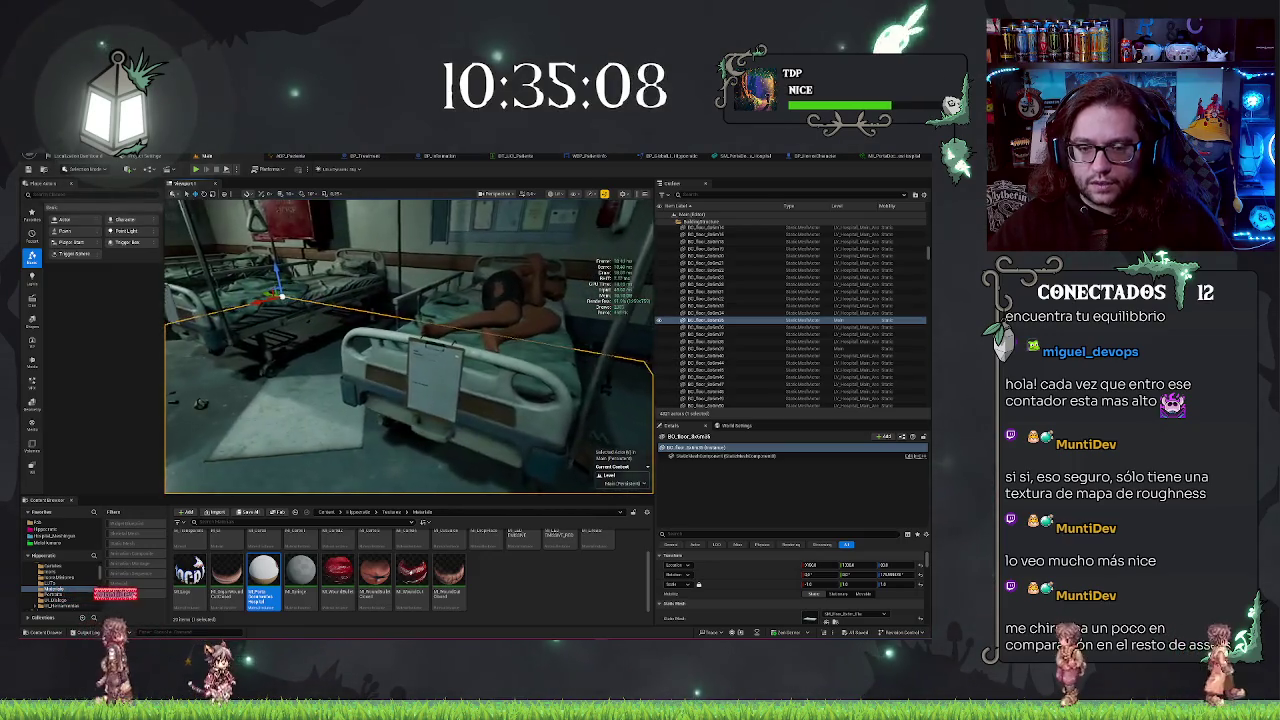
key("w")
left_click(445, 395)
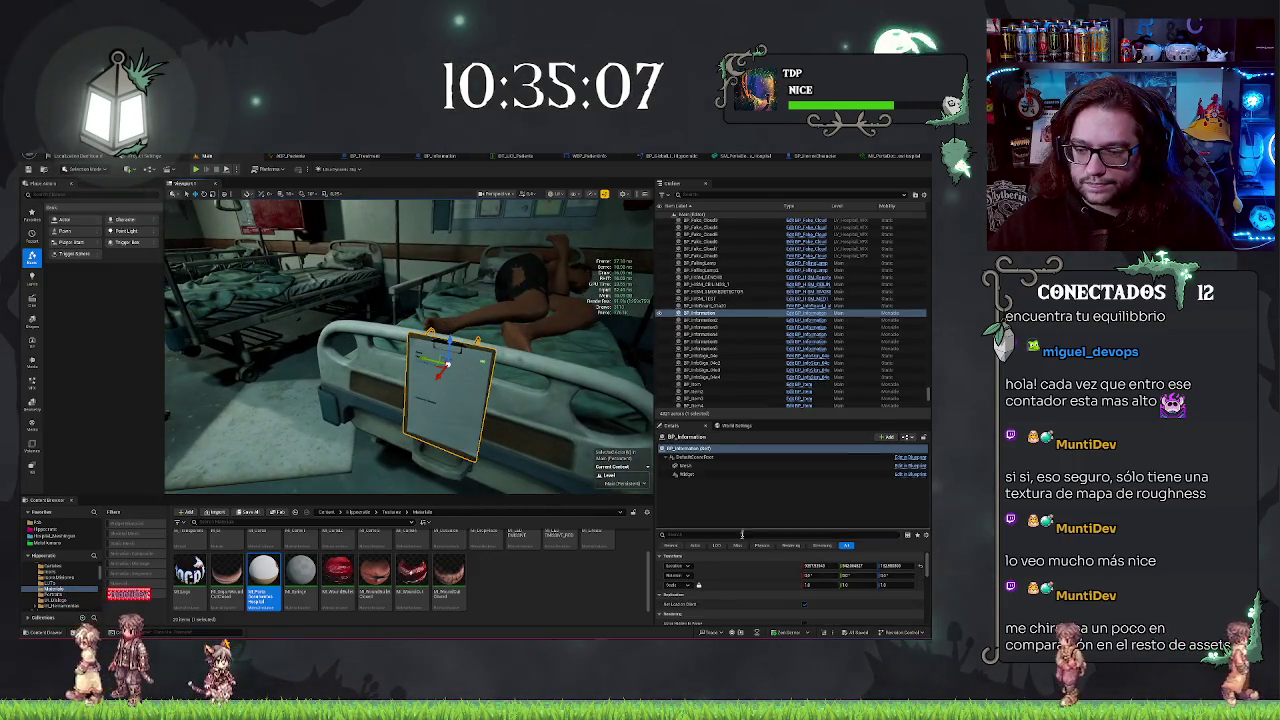
left_click(716, 466)
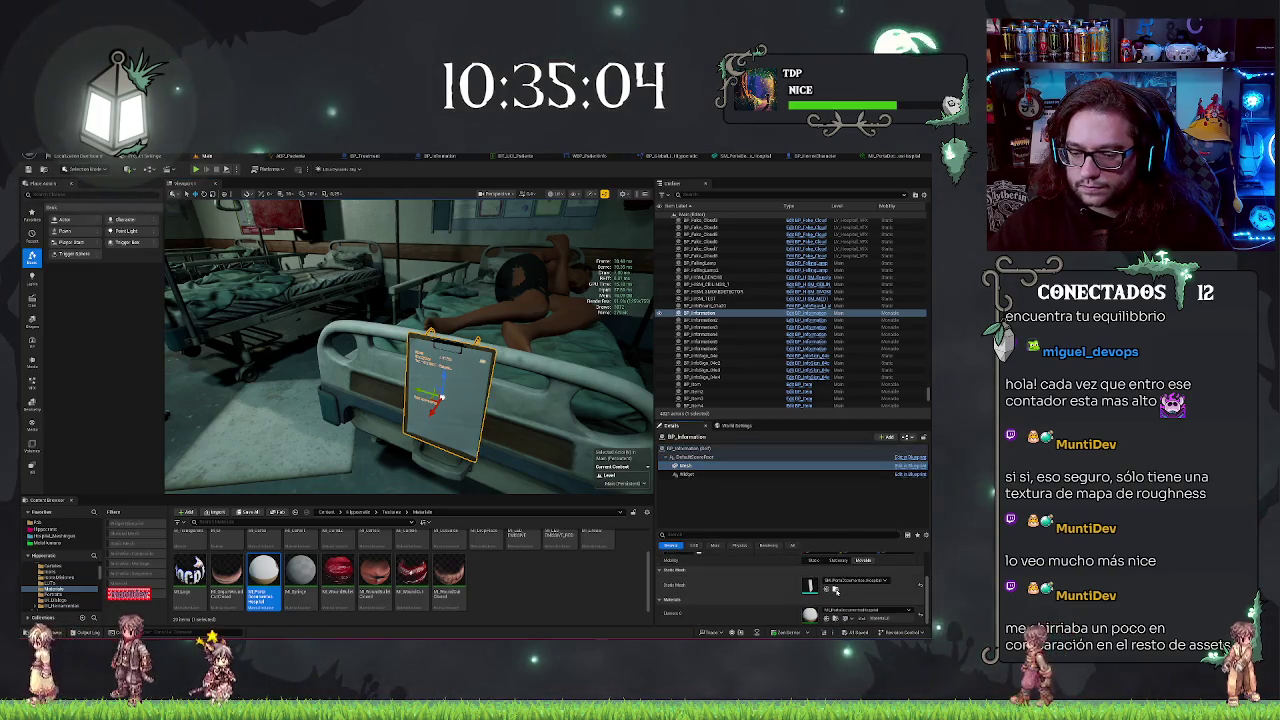
left_click(835, 590)
- Open the clipboard mesh in the Static Mesh Editor and clear the details filter
double_click(188, 570)
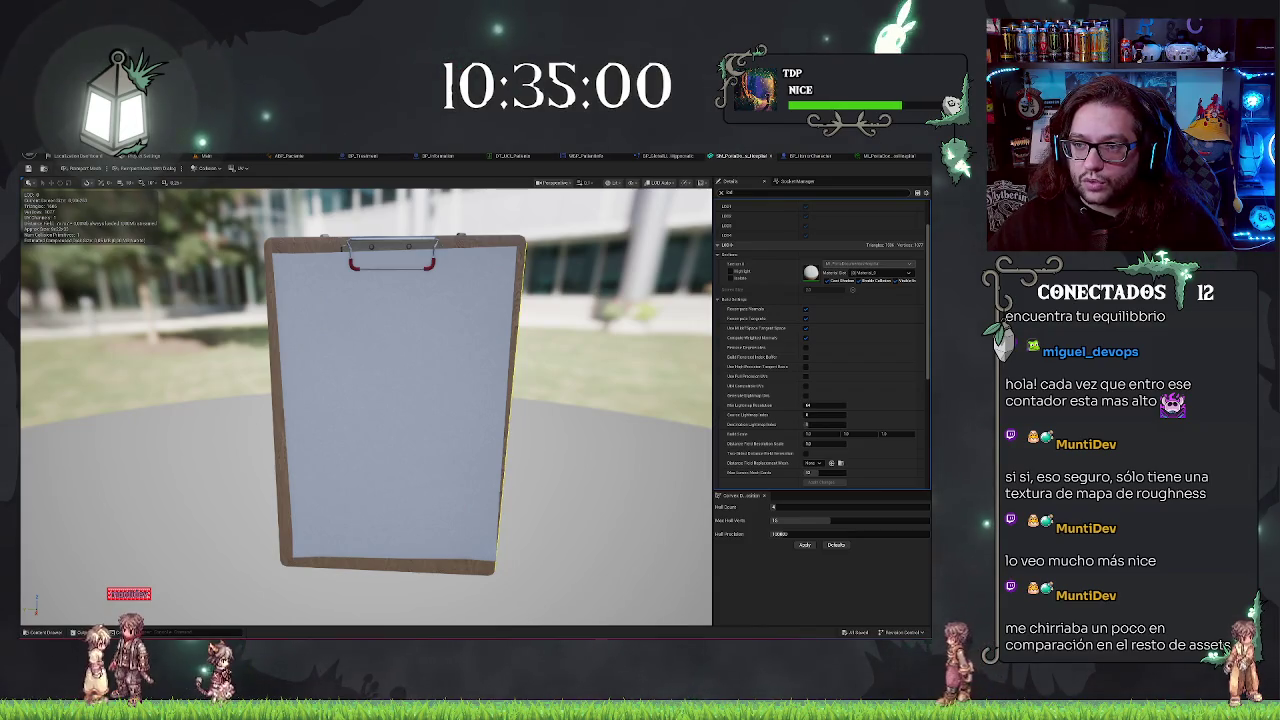
type("max")
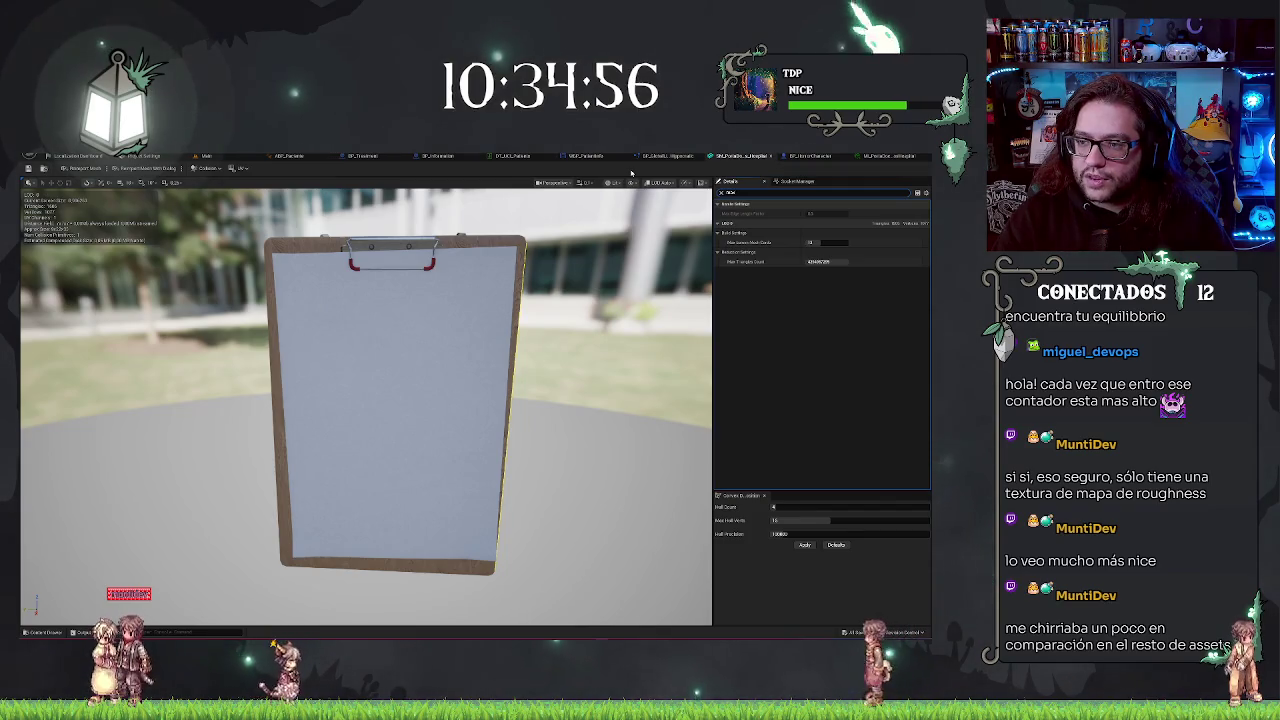
key("BackSpace")
key("BackSpace")
key("BackSpace")
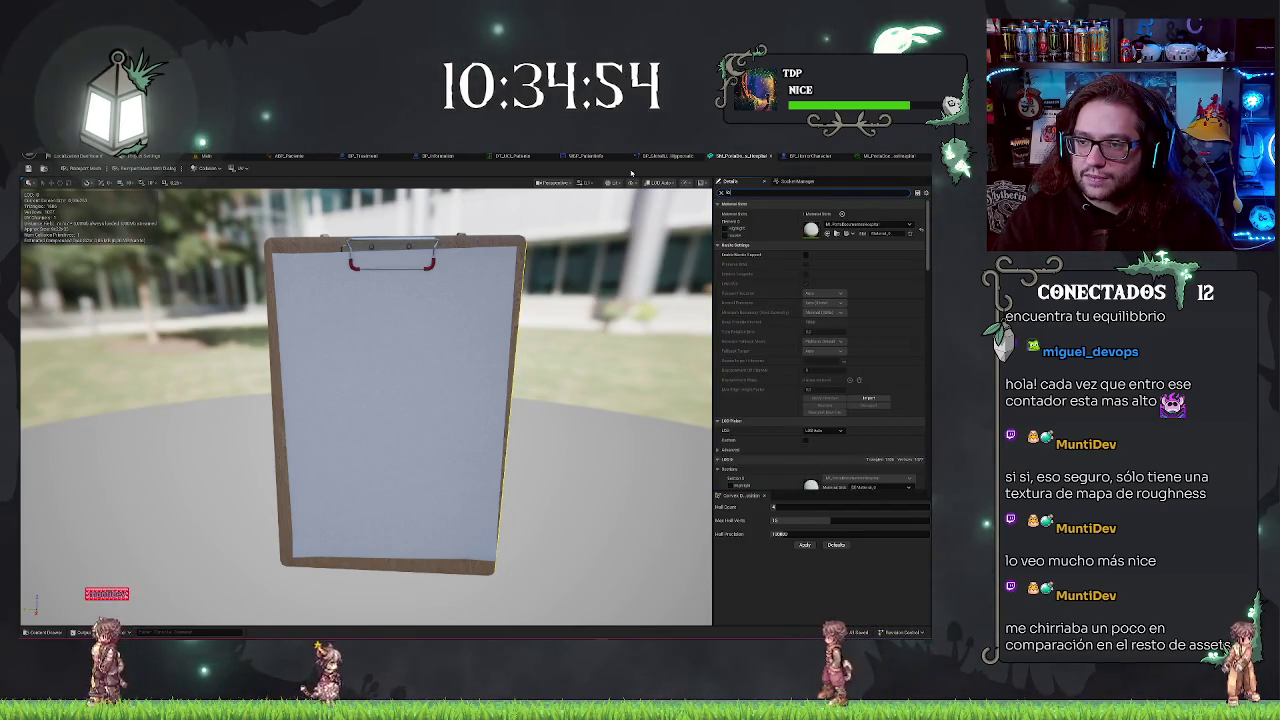
scroll(807, 294, "down", 5)
scroll(807, 294, "down", 5)
scroll(807, 294, "down", 5)
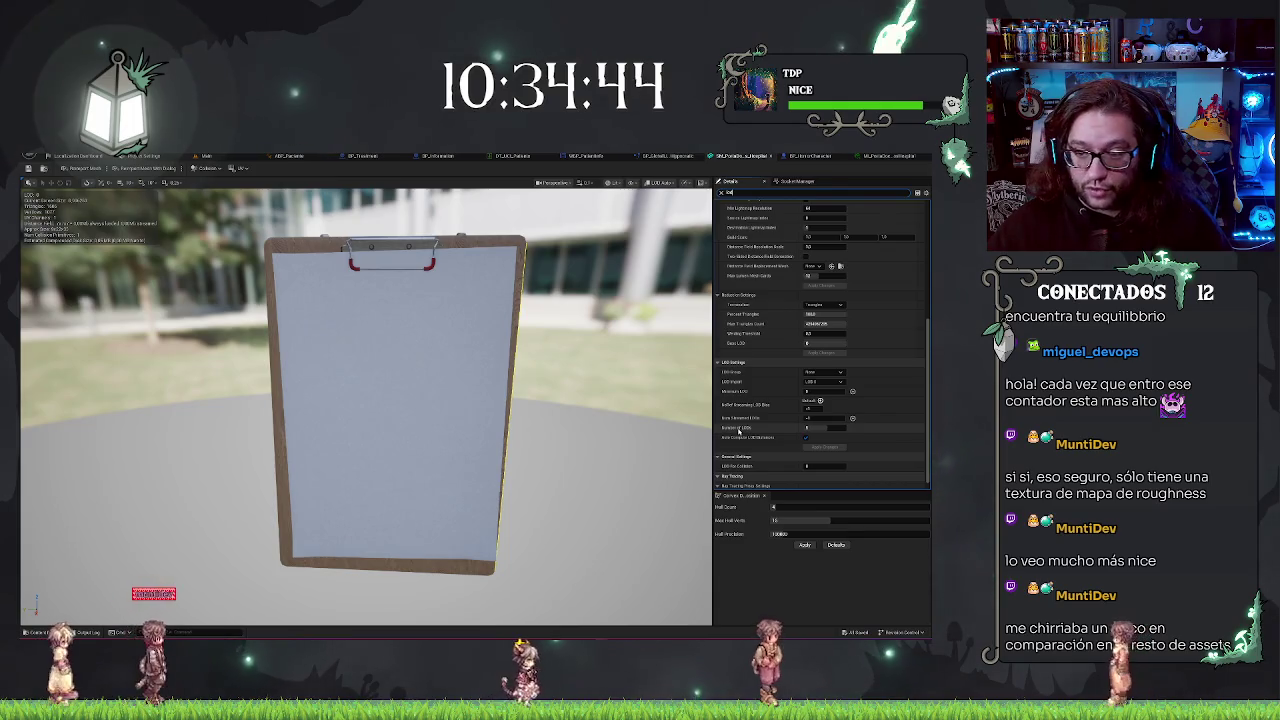
- Preview LOD 2 and LOD 1, then edit Number of LODs and apply the changes
left_click(661, 182)
left_click(664, 225)
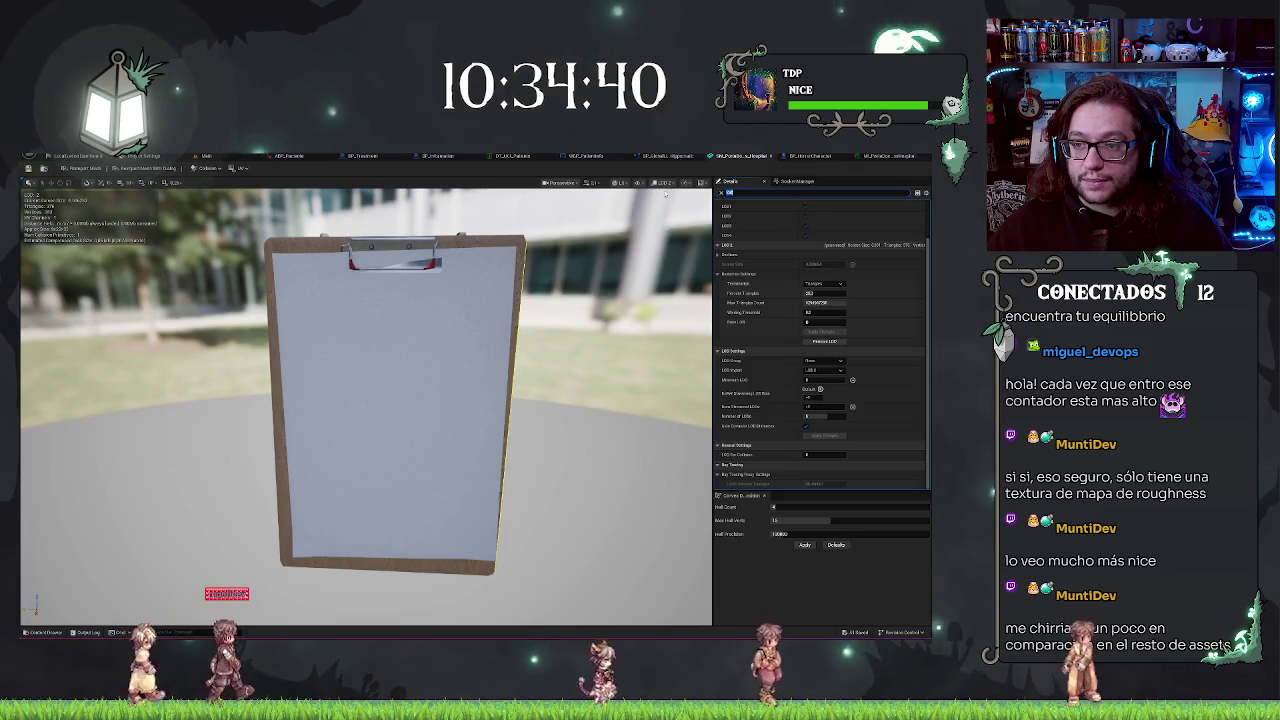
left_click(669, 217)
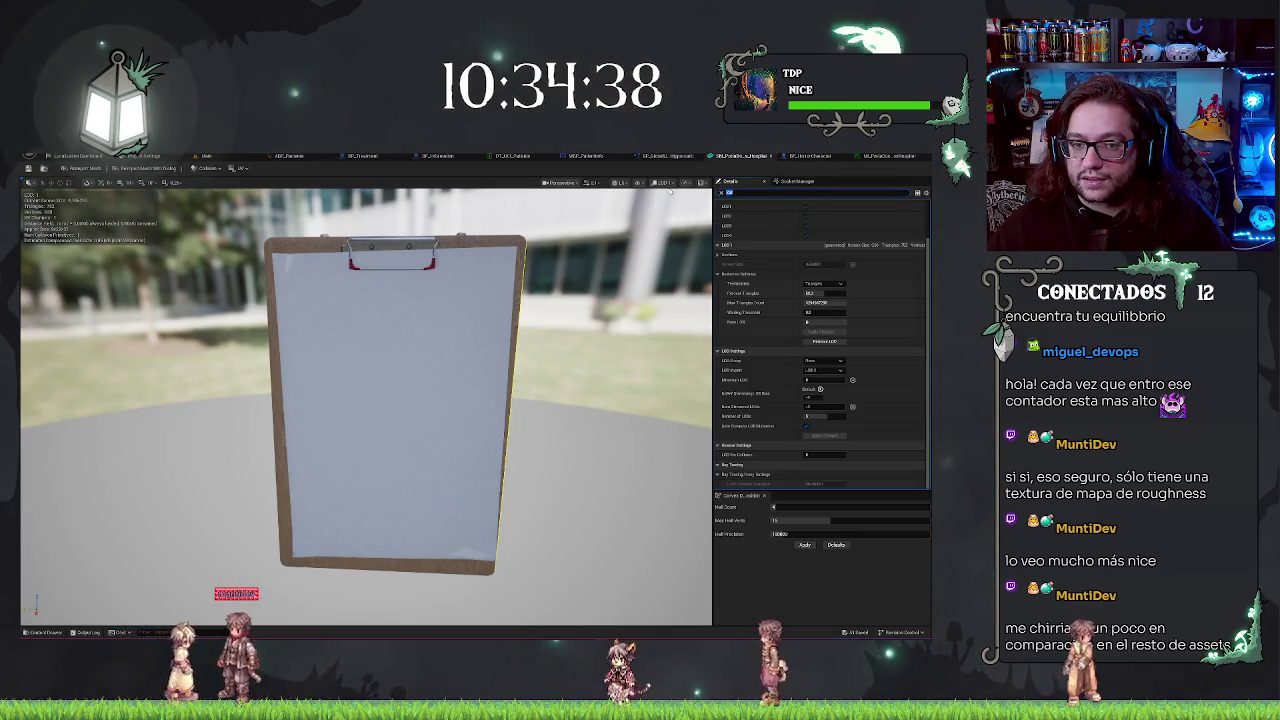
left_click(670, 183)
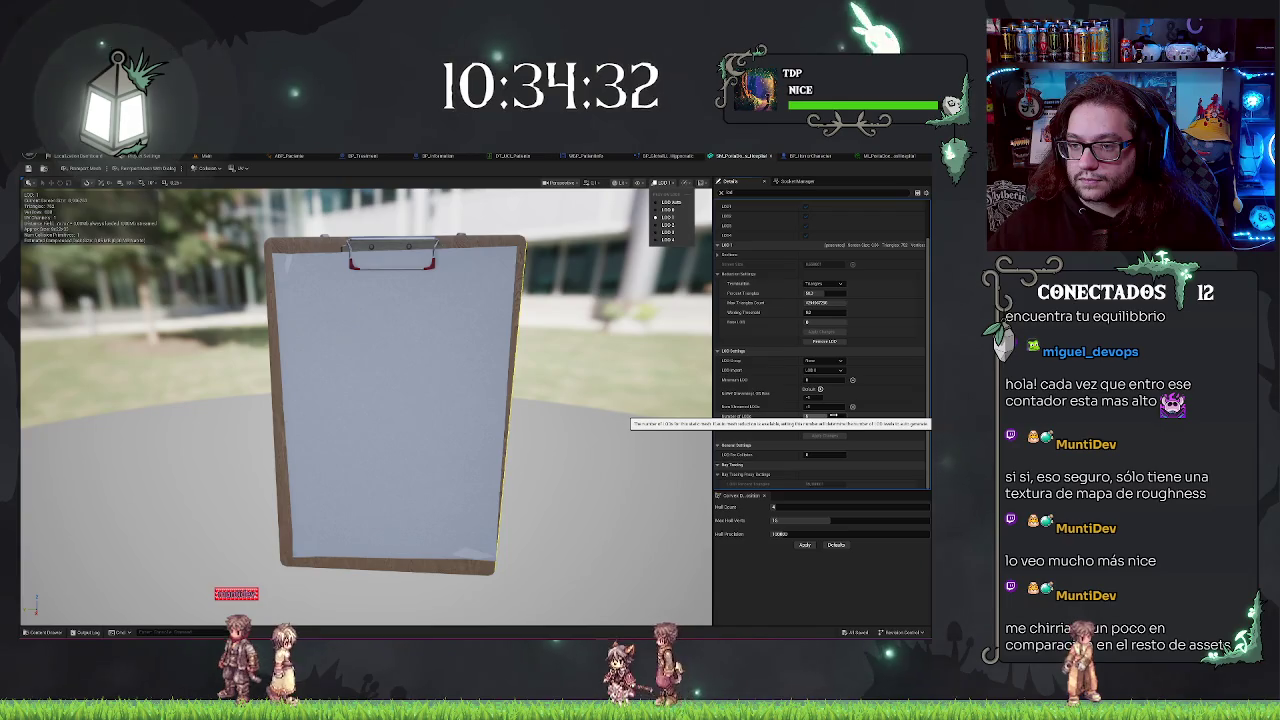
left_click(831, 415)
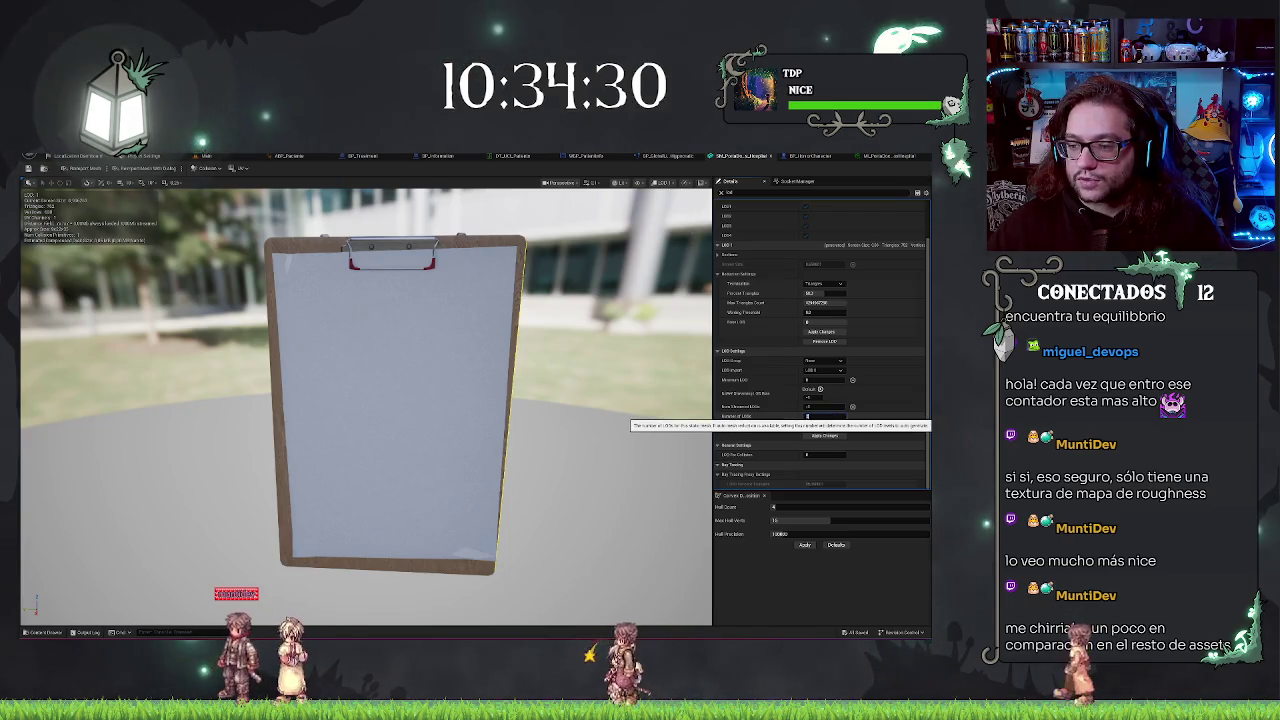
left_click(824, 436)
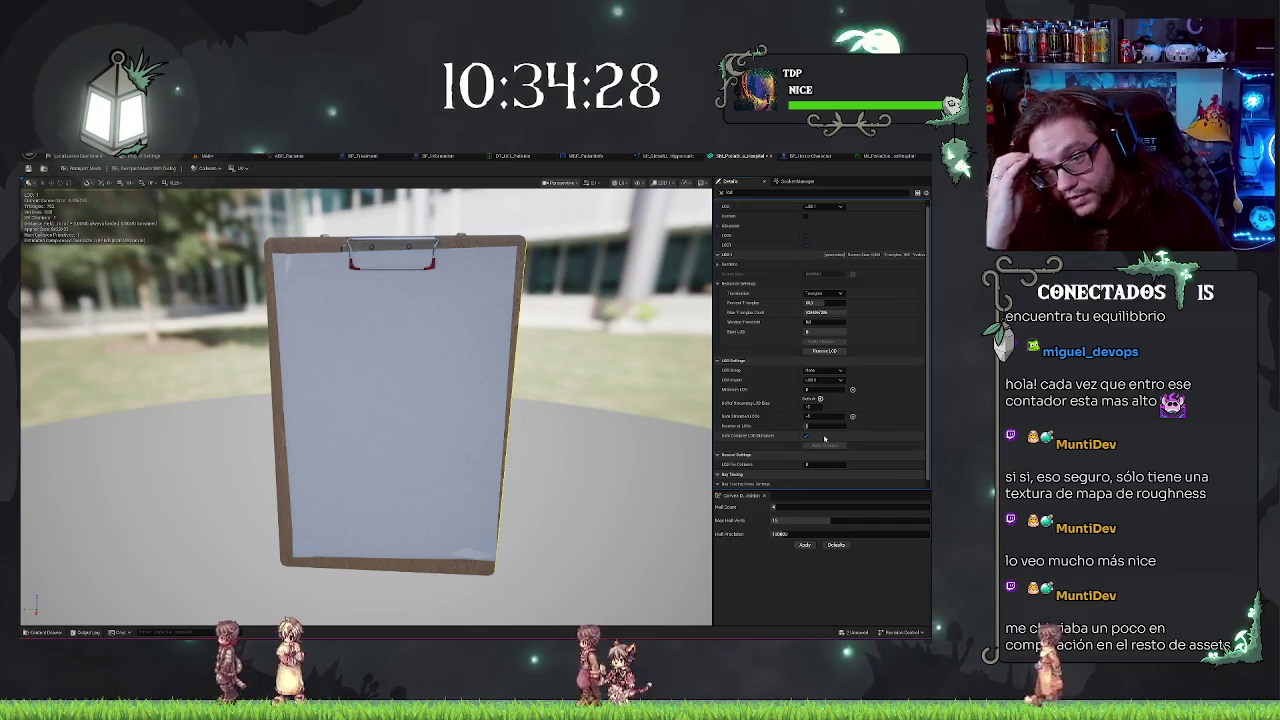
- Preview the other LOD levels and orbit out from the clipboard model
left_click(661, 184)
left_click(668, 209)
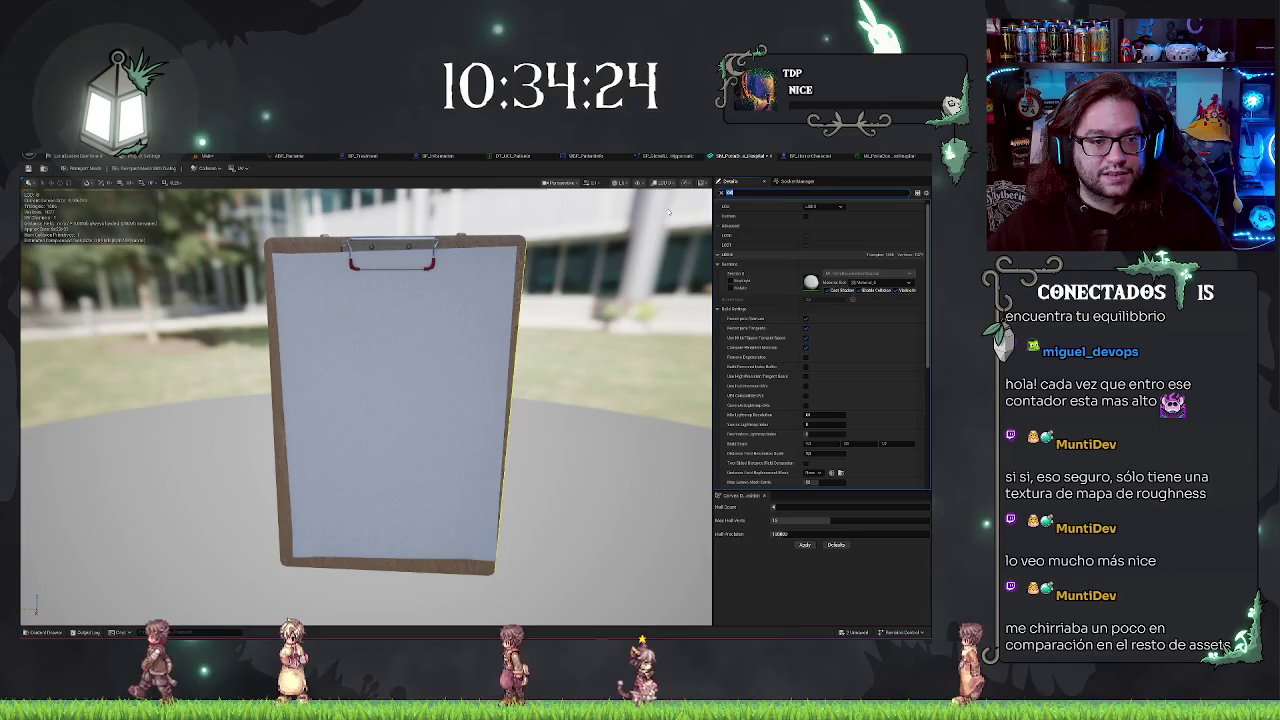
left_click(661, 183)
left_click(676, 205)
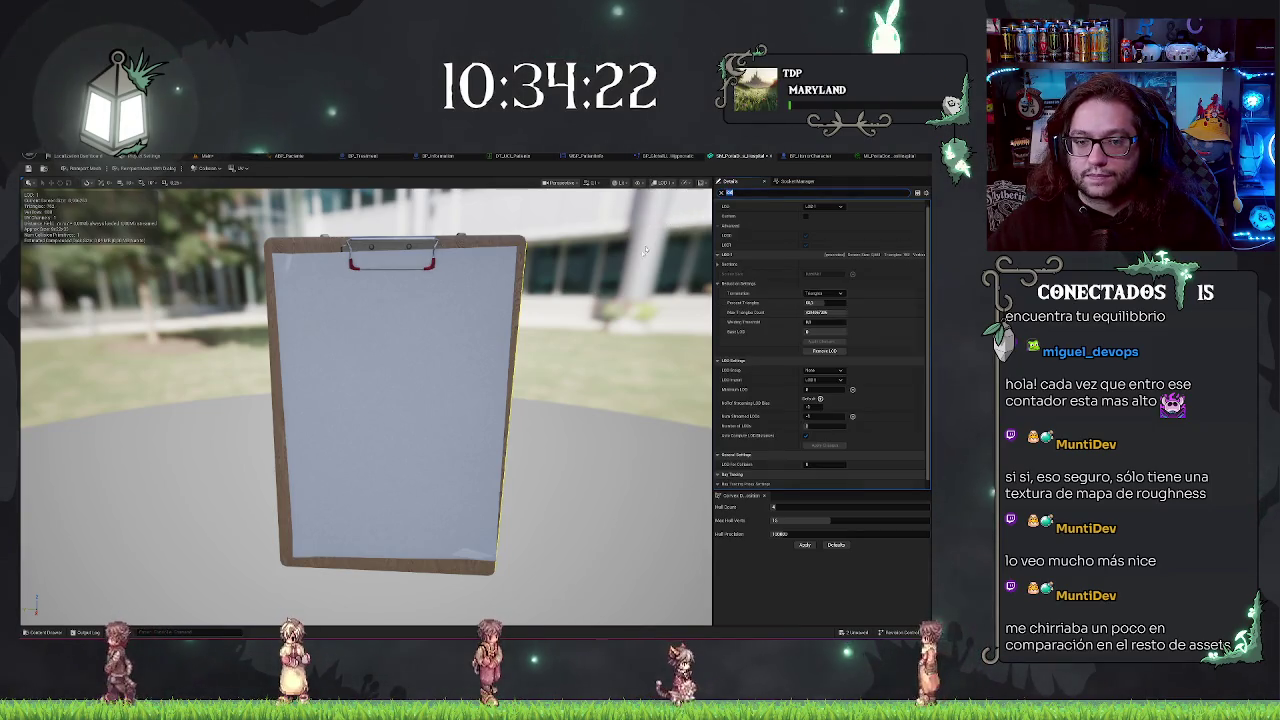
mouse_move(366, 407)
left_mouse_down()
mouse_move(300, 415)
mouse_move(295, 435)
left_mouse_up()
- Return to the ward level, deselect the clipboard and look toward the corridor with waiting chairs
left_click(205, 156)
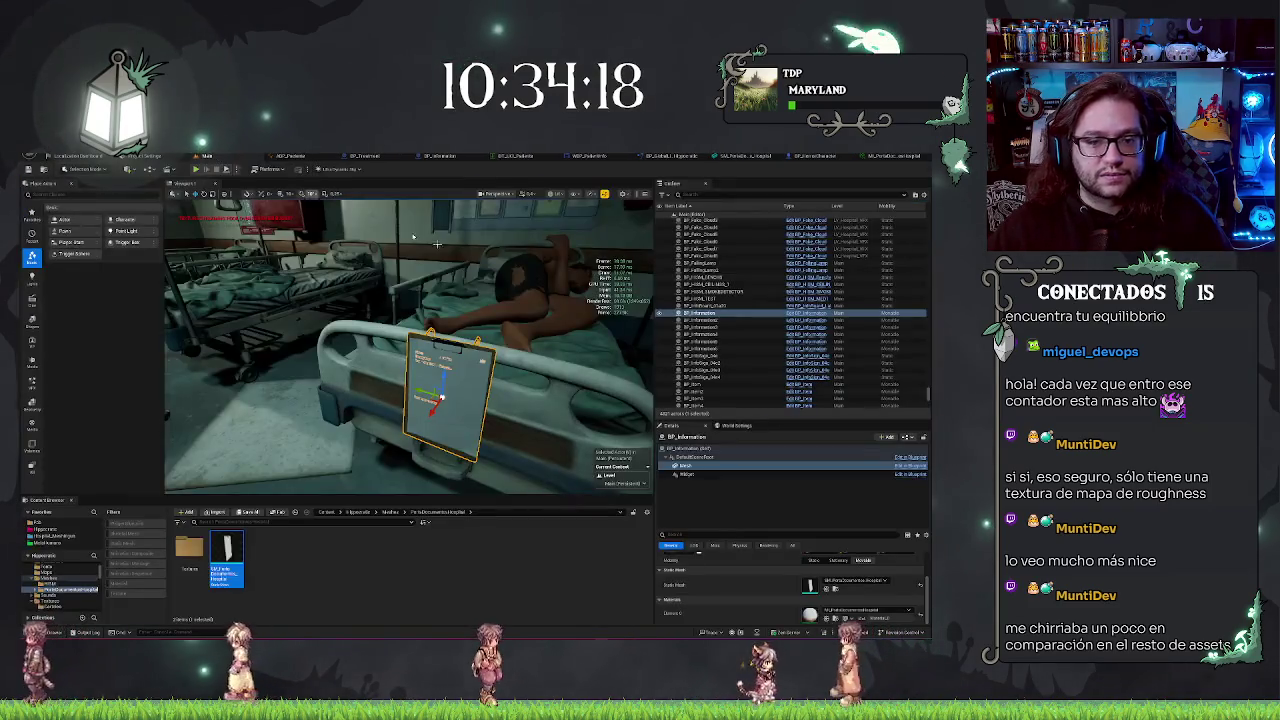
left_click_drag(410, 345, 330, 350)
key("Escape")
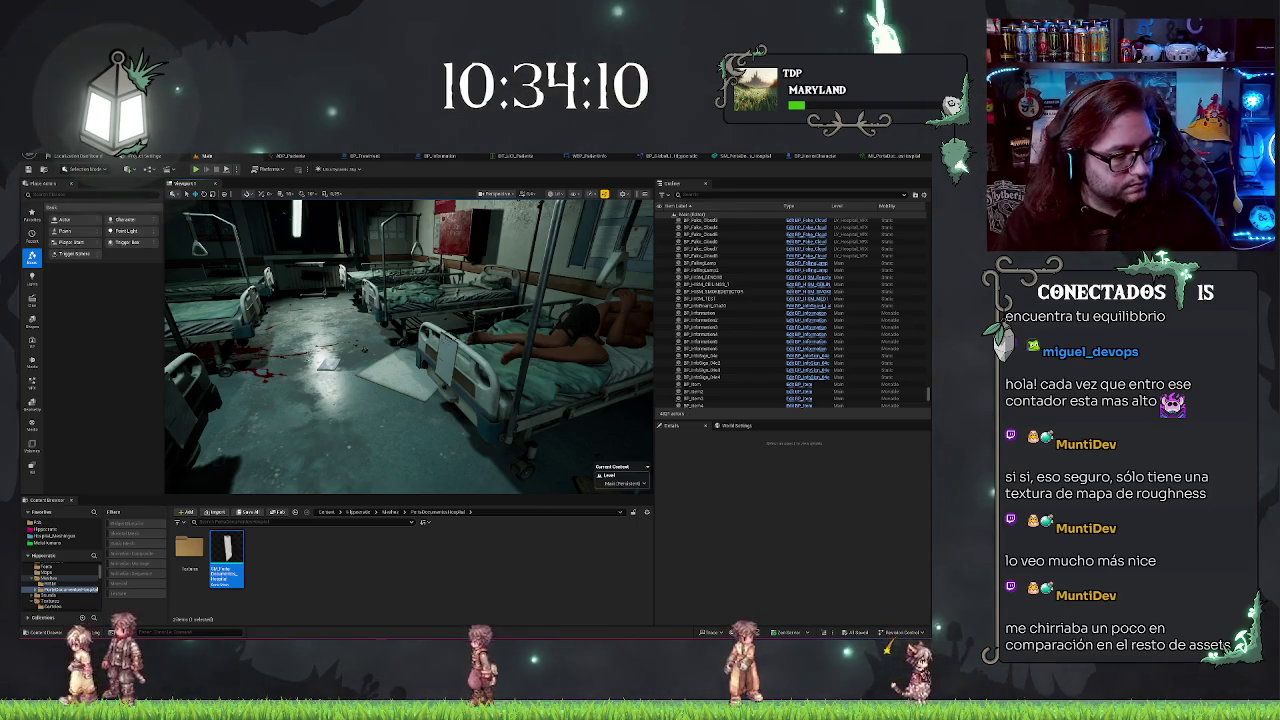
mouse_move(372, 383)
left_mouse_down()
mouse_move(330, 383)
mouse_move(372, 383)
left_mouse_up()
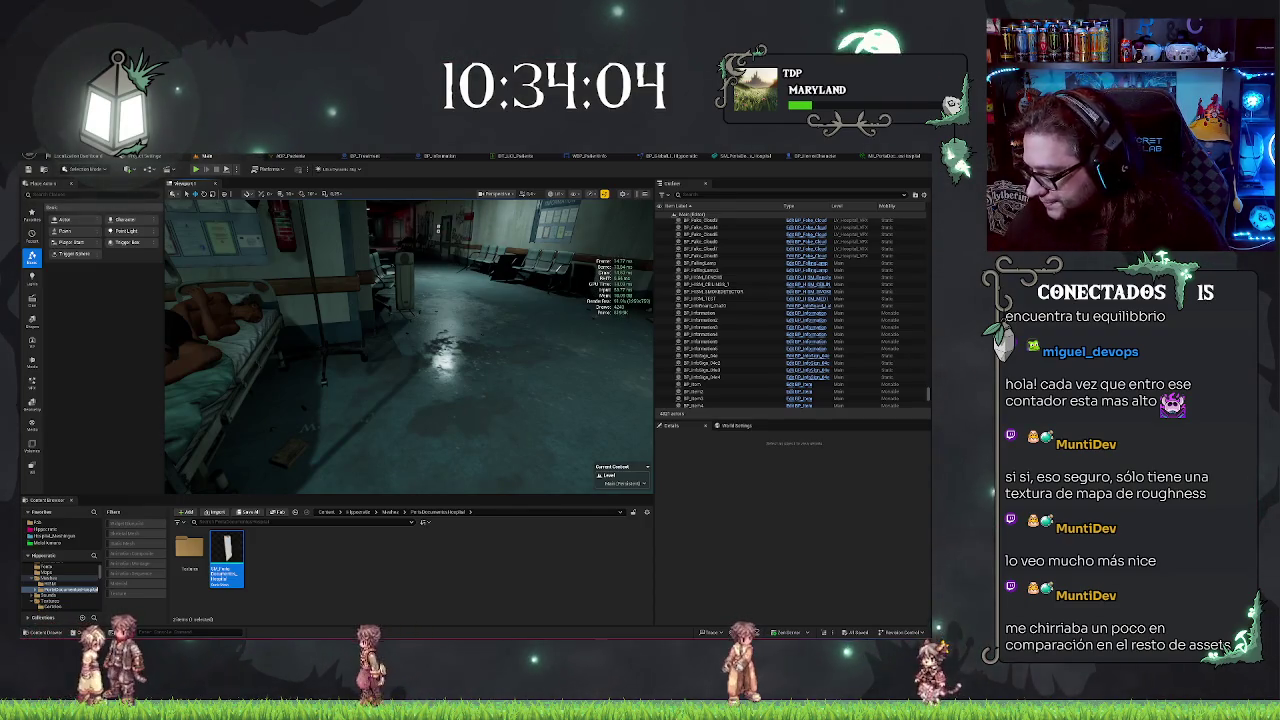
left_click_drag(437, 228, 495, 248)
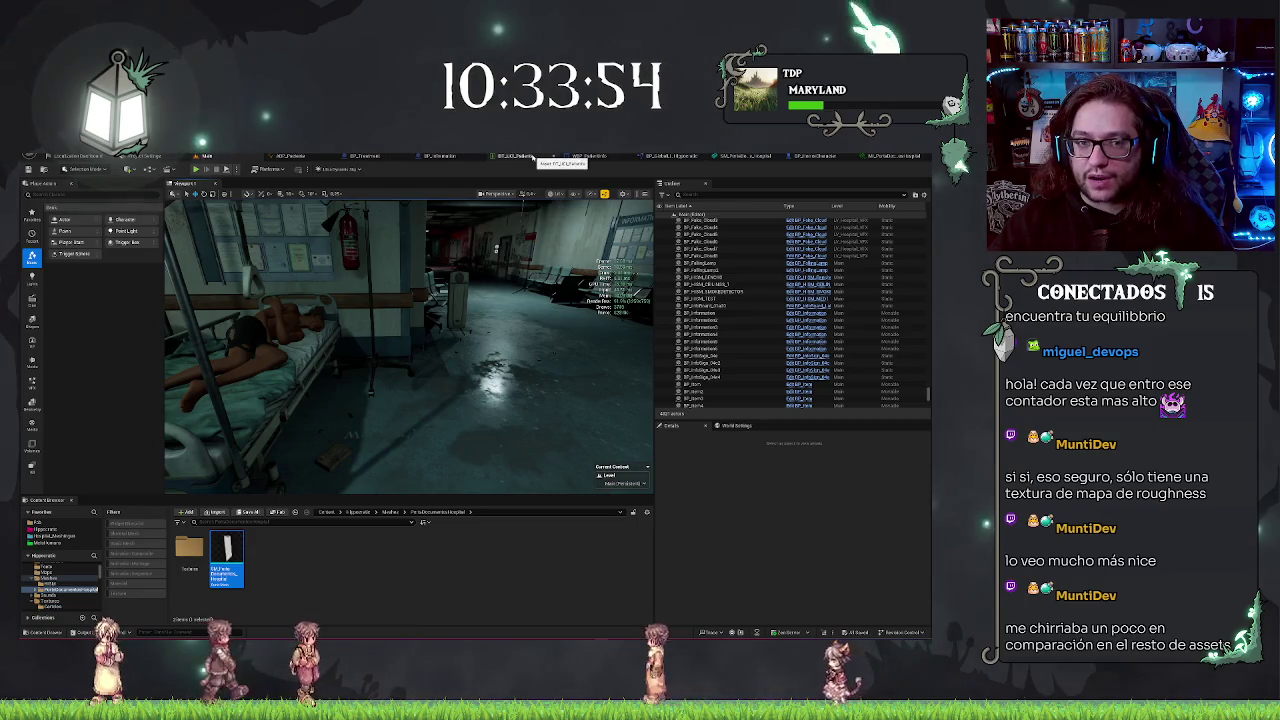
- Turn back to the beds and Information board, then bring up the BP_Information event graph
left_click_drag(524, 342, 652, 338)
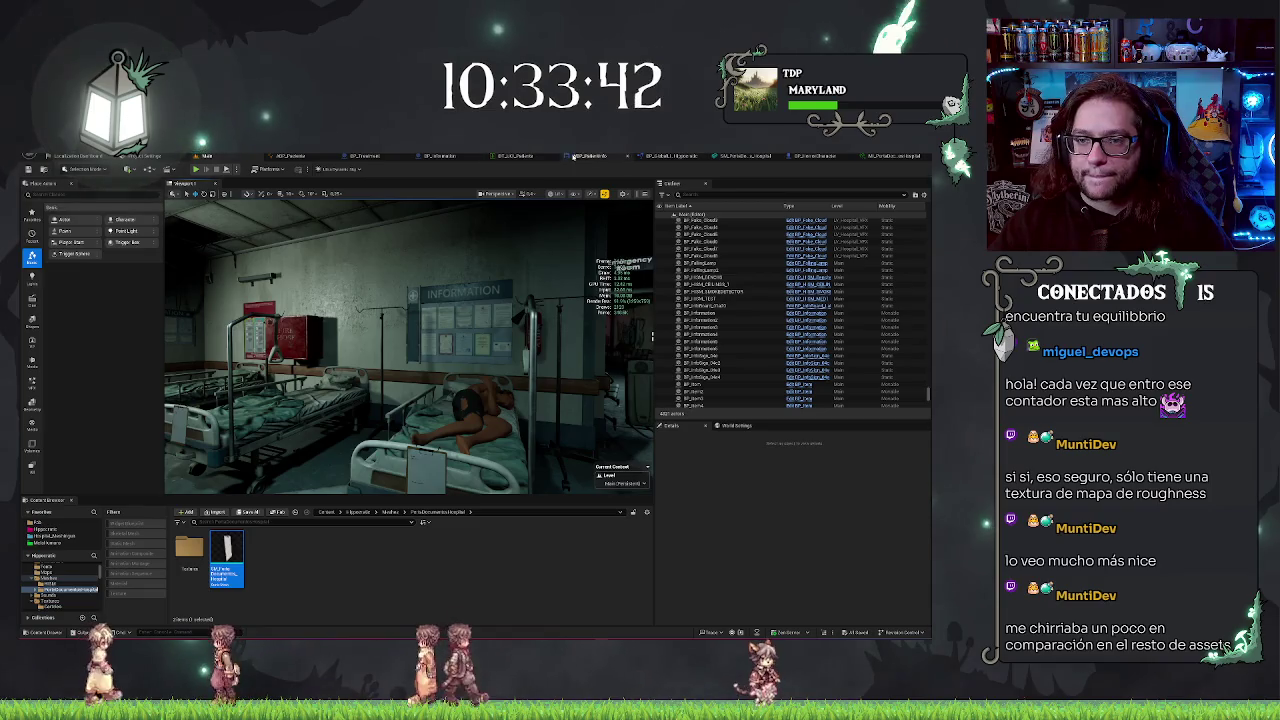
left_click(590, 156)
left_click(406, 158)
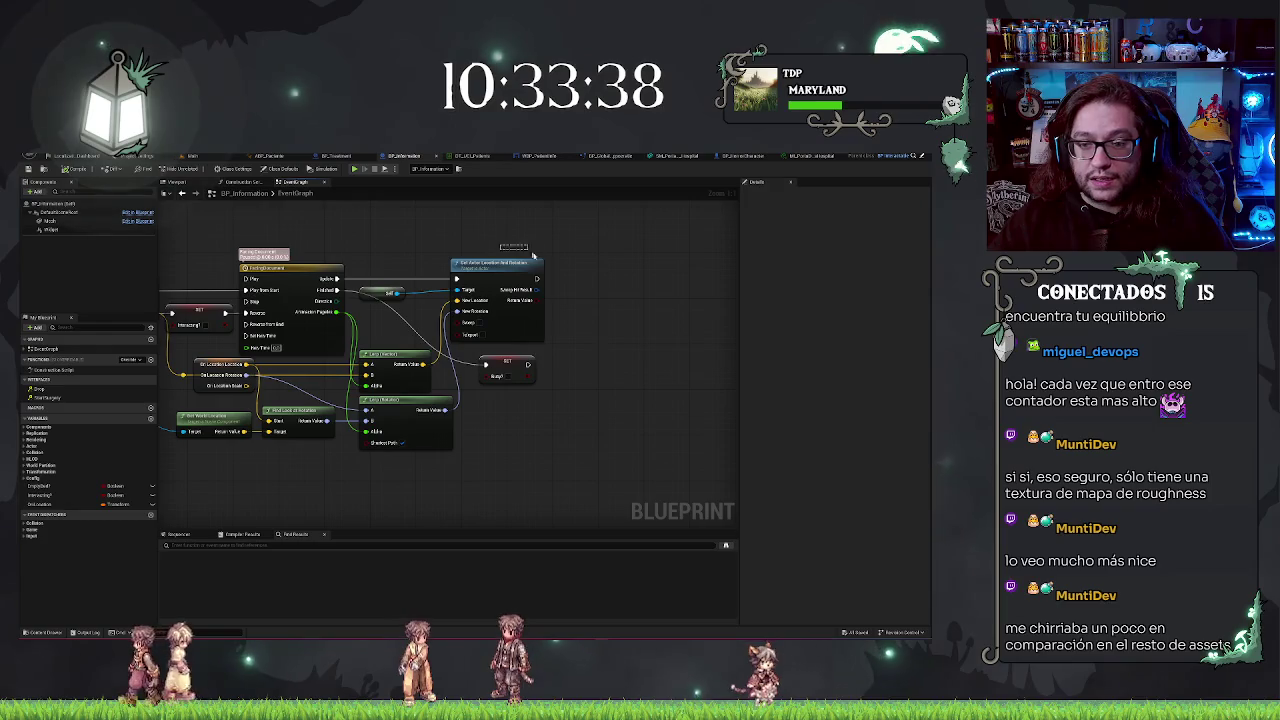
- Disconnect Set Actor Location And Rotation's New Location and split it into X, Y, Z
left_click_drag(464, 311, 522, 311)
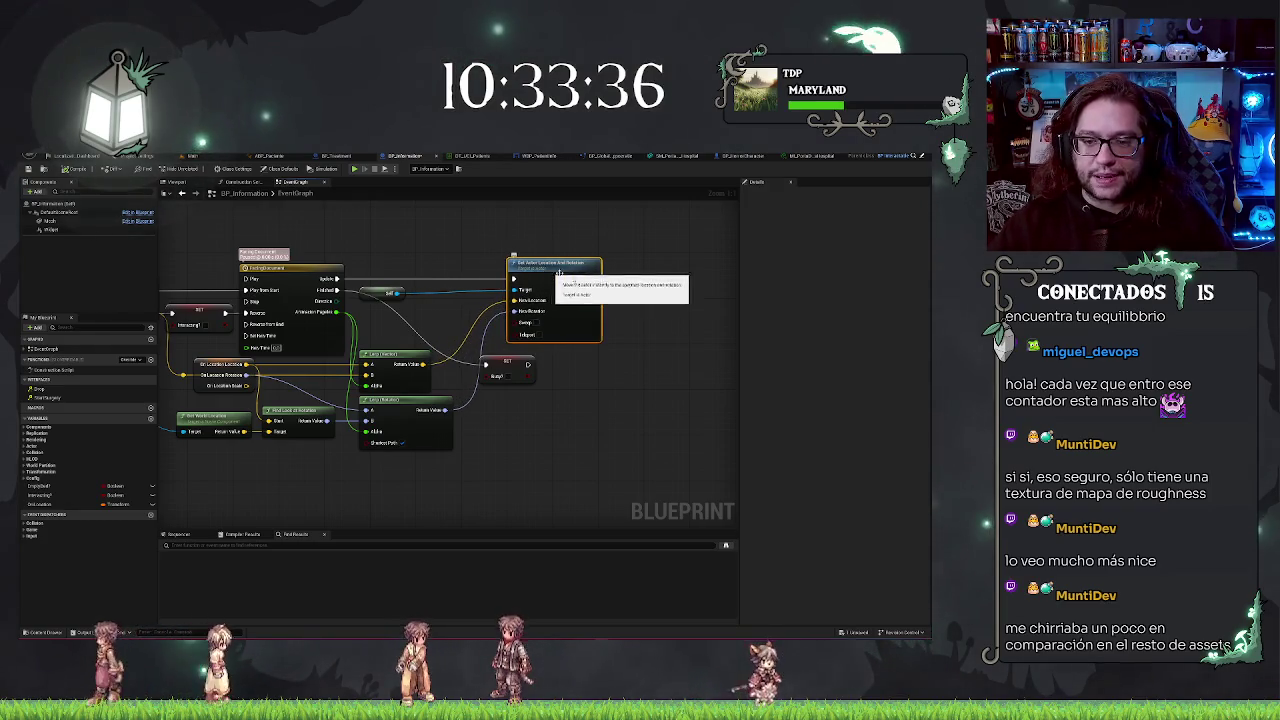
right_click(530, 302)
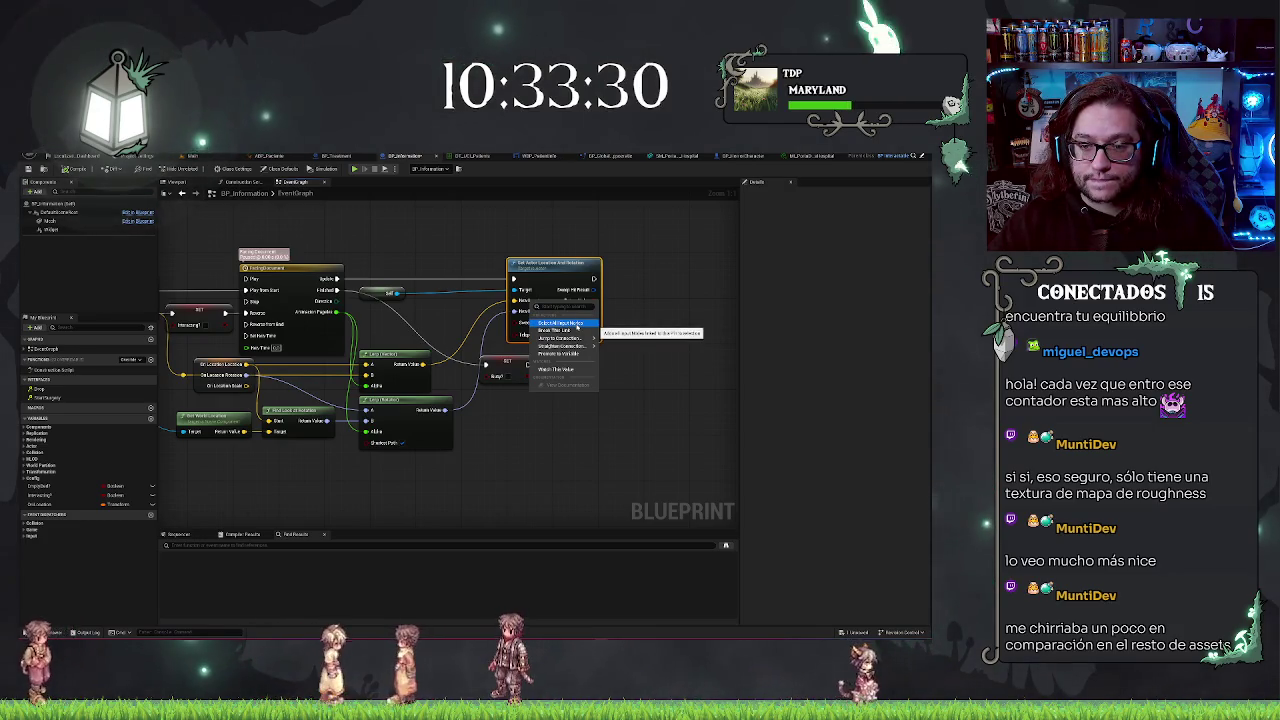
left_click(556, 330)
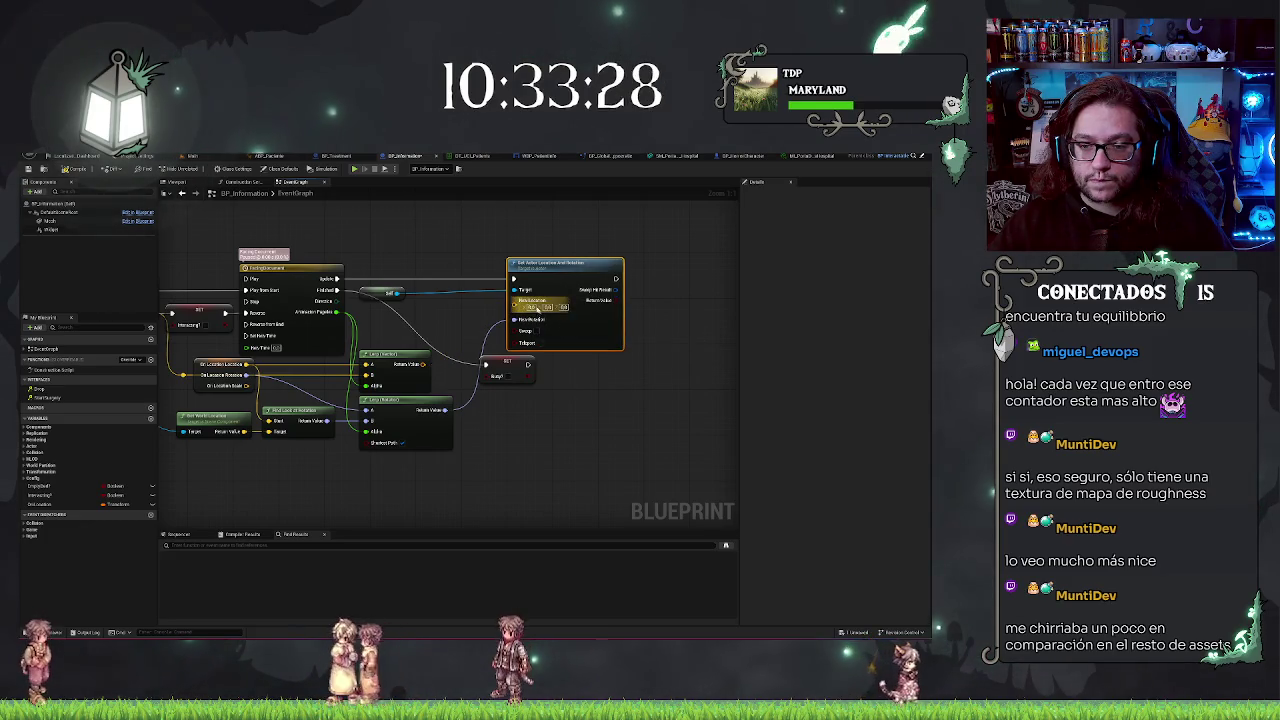
right_click(537, 300)
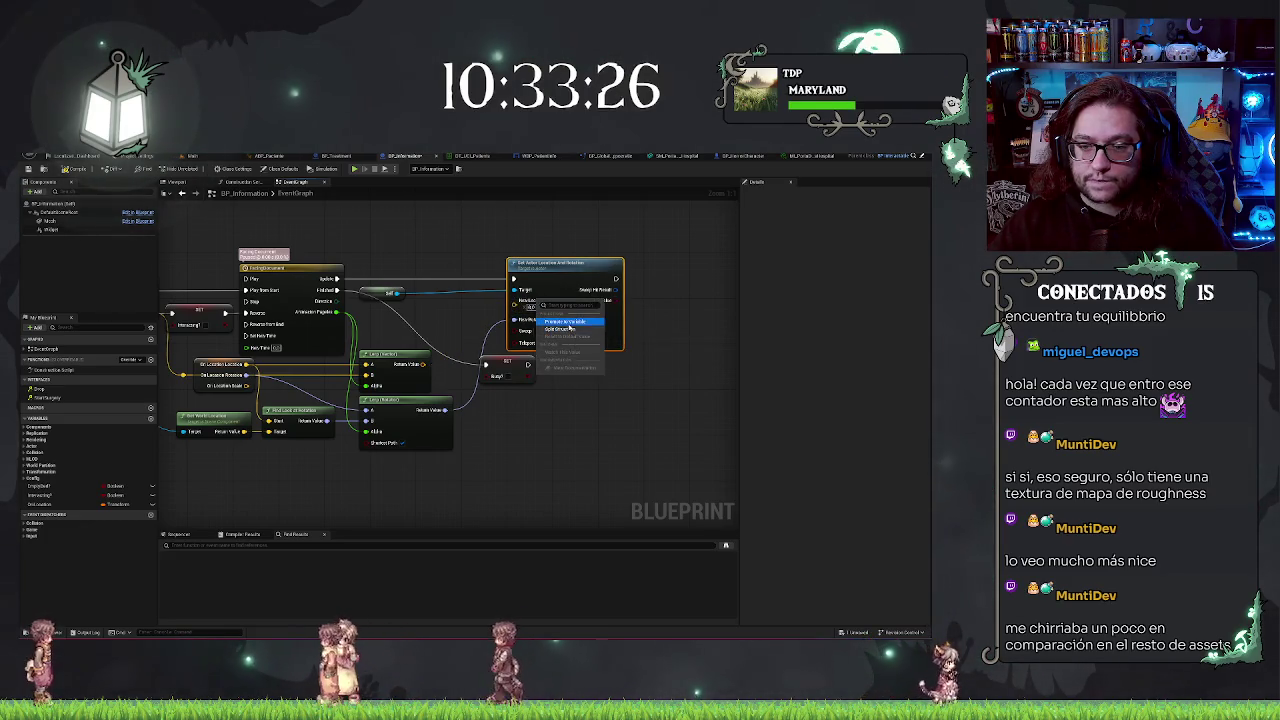
left_click(572, 329)
- Add a vector Add node after the Lerp, then delete it as unwanted
right_click(424, 366)
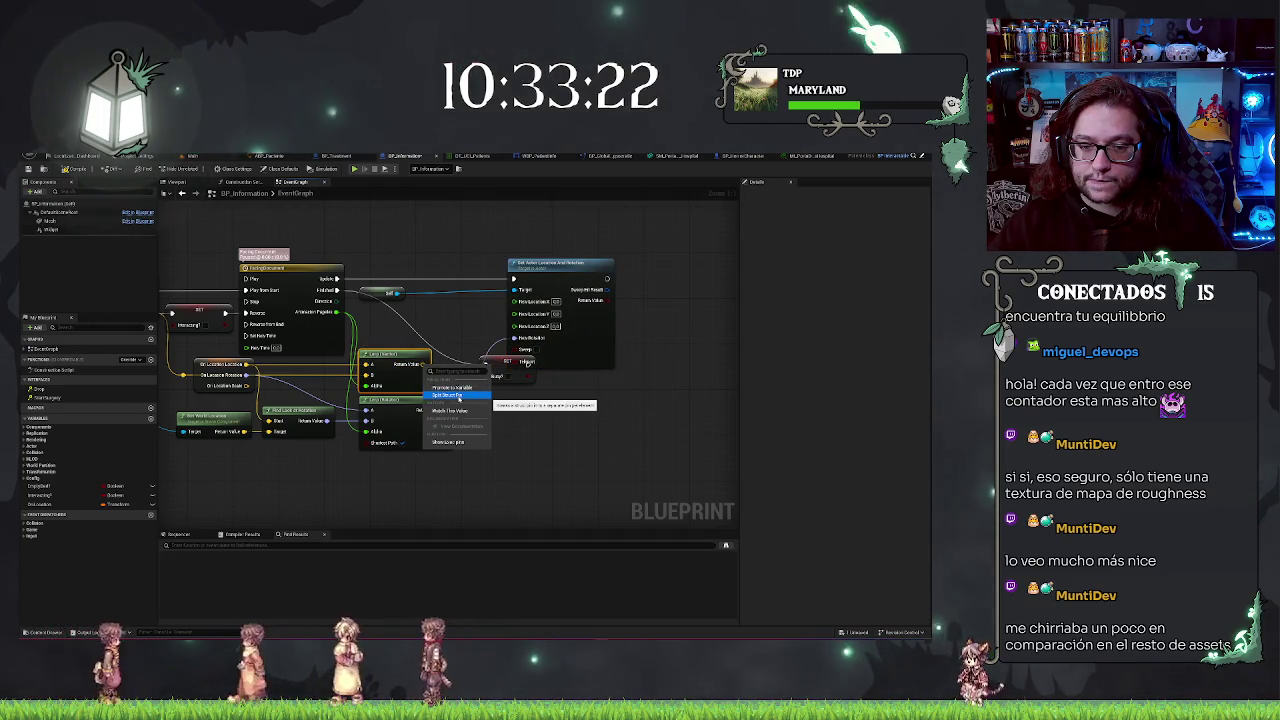
key("Escape")
left_click_drag(424, 364, 437, 326)
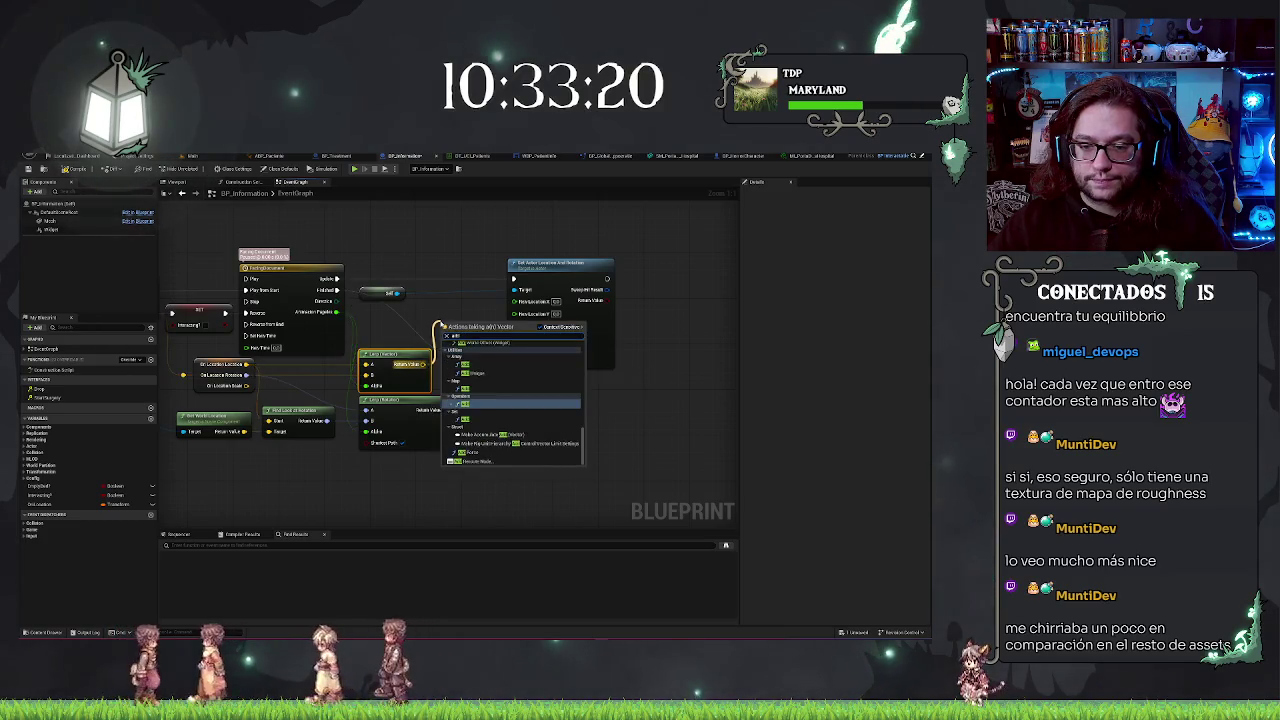
left_click(465, 403)
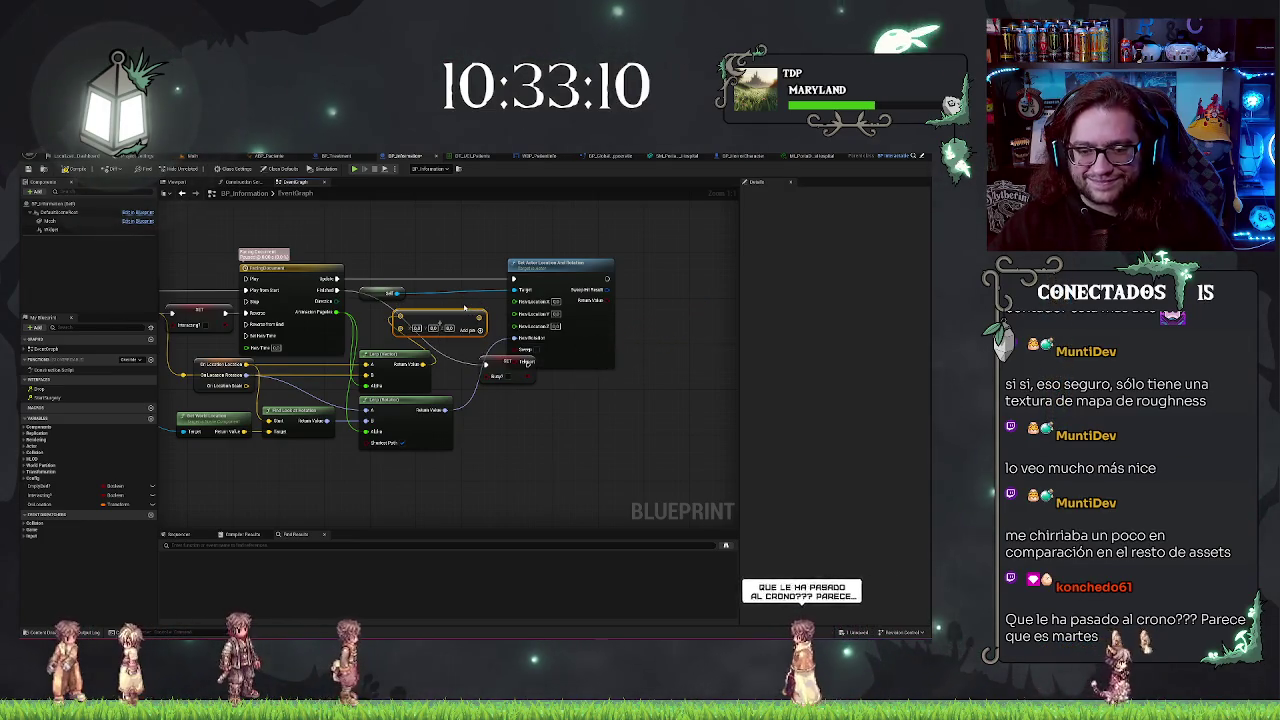
key("Delete")
- Split the Lerp result into X, Y, Z and wire X and Y to New Location
left_click_drag(168, 398, 415, 473)
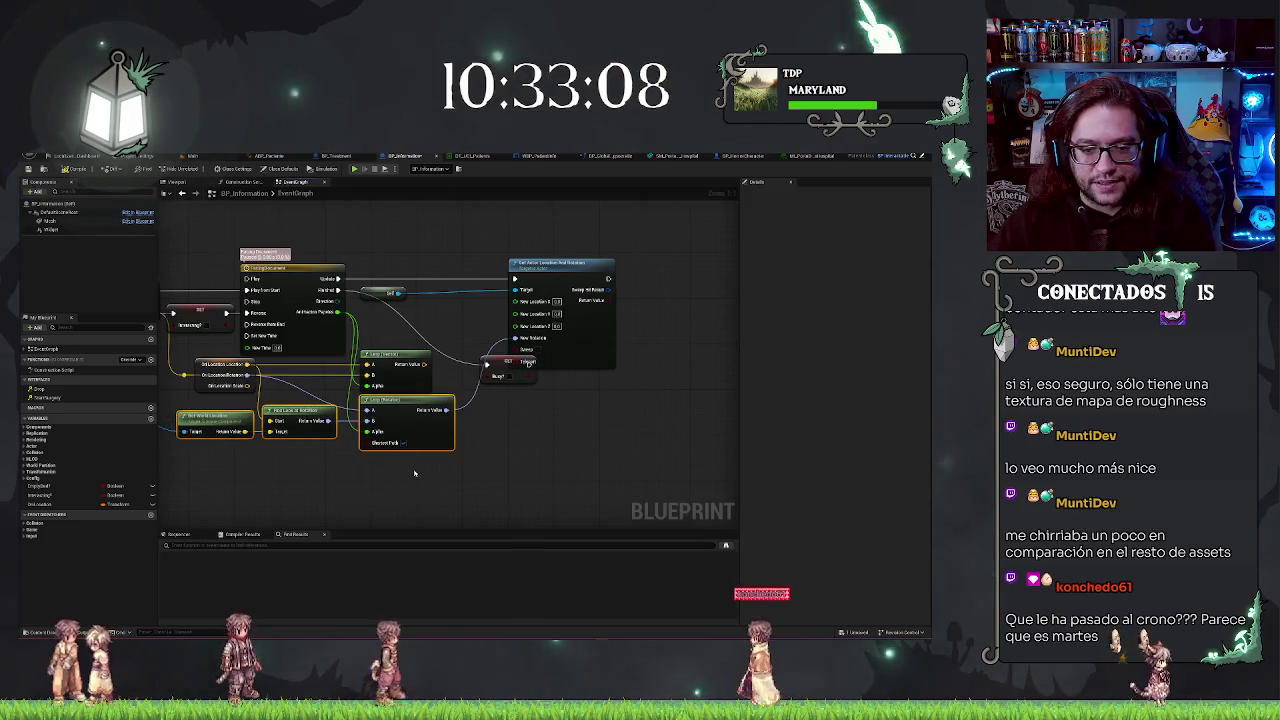
left_click_drag(405, 425, 406, 454)
right_click(423, 365)
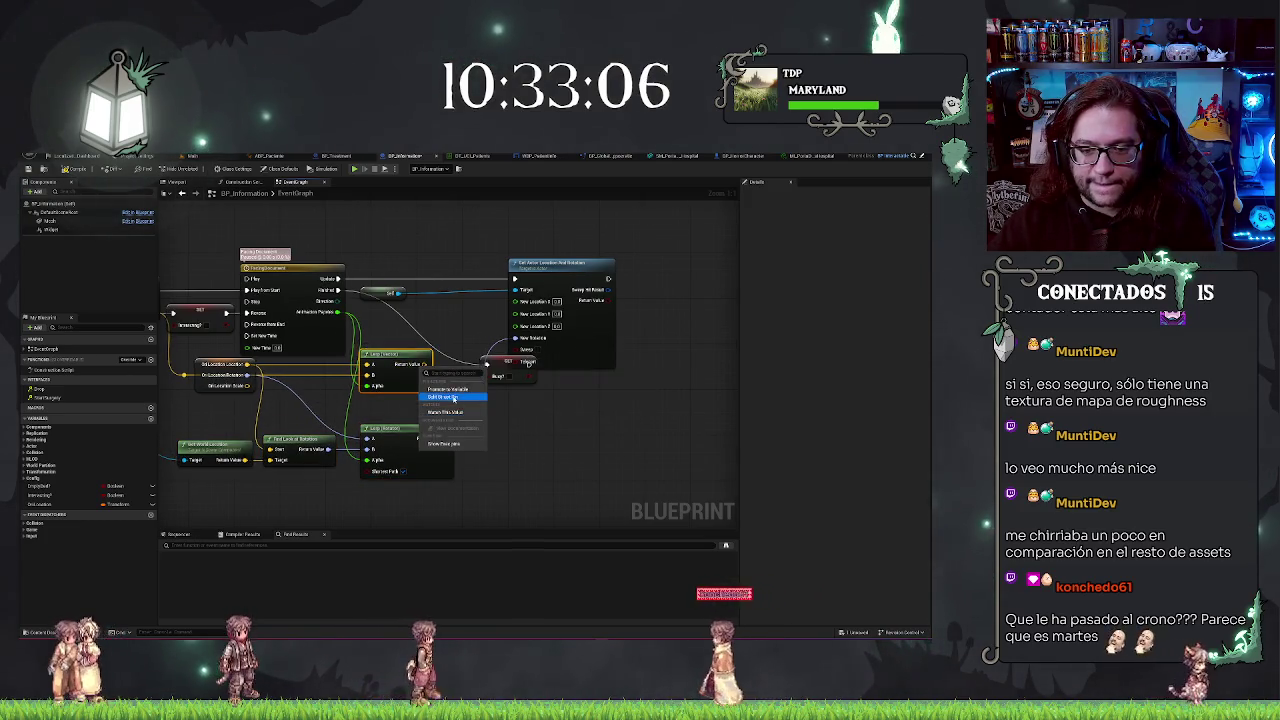
left_click(453, 397)
left_click_drag(405, 440, 405, 417)
left_click_drag(428, 364, 434, 365)
left_click_drag(527, 296, 520, 300)
left_click_drag(428, 374, 520, 311)
- Route the Lerp Z output through a float Add node placed beside the Lerp
left_click_drag(429, 386, 455, 377)
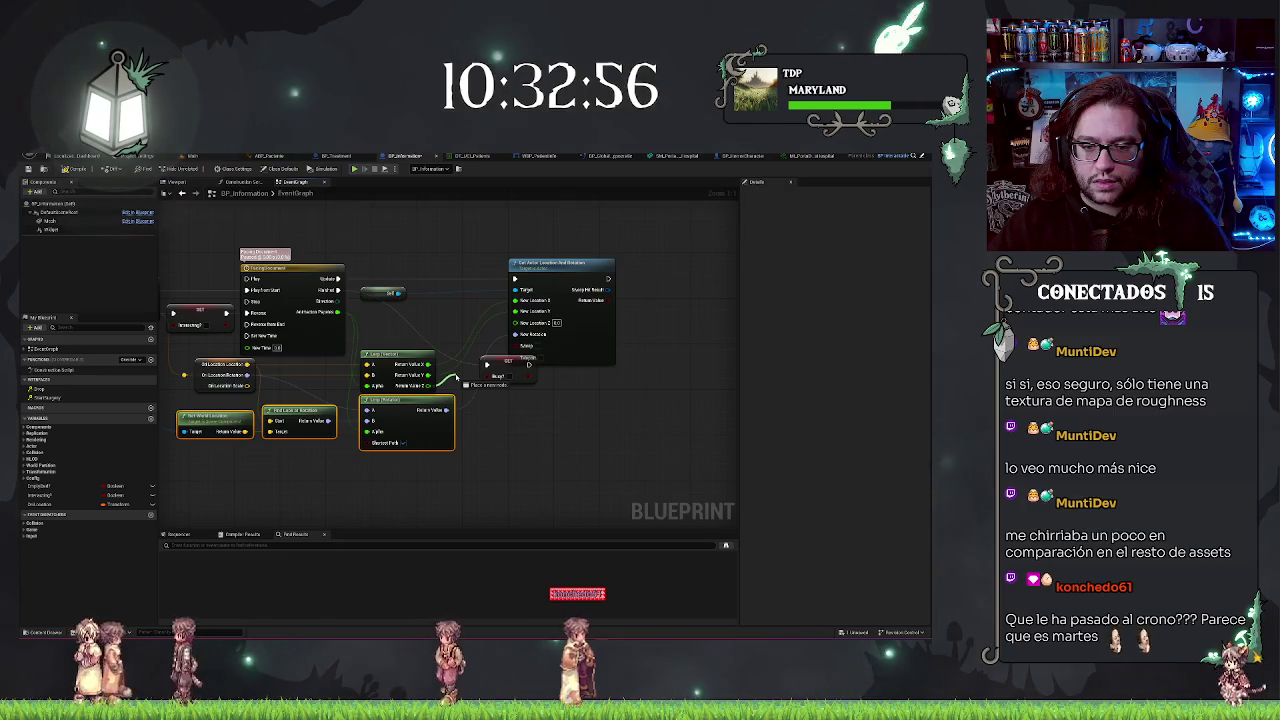
left_click_drag(455, 377, 457, 379)
type("add")
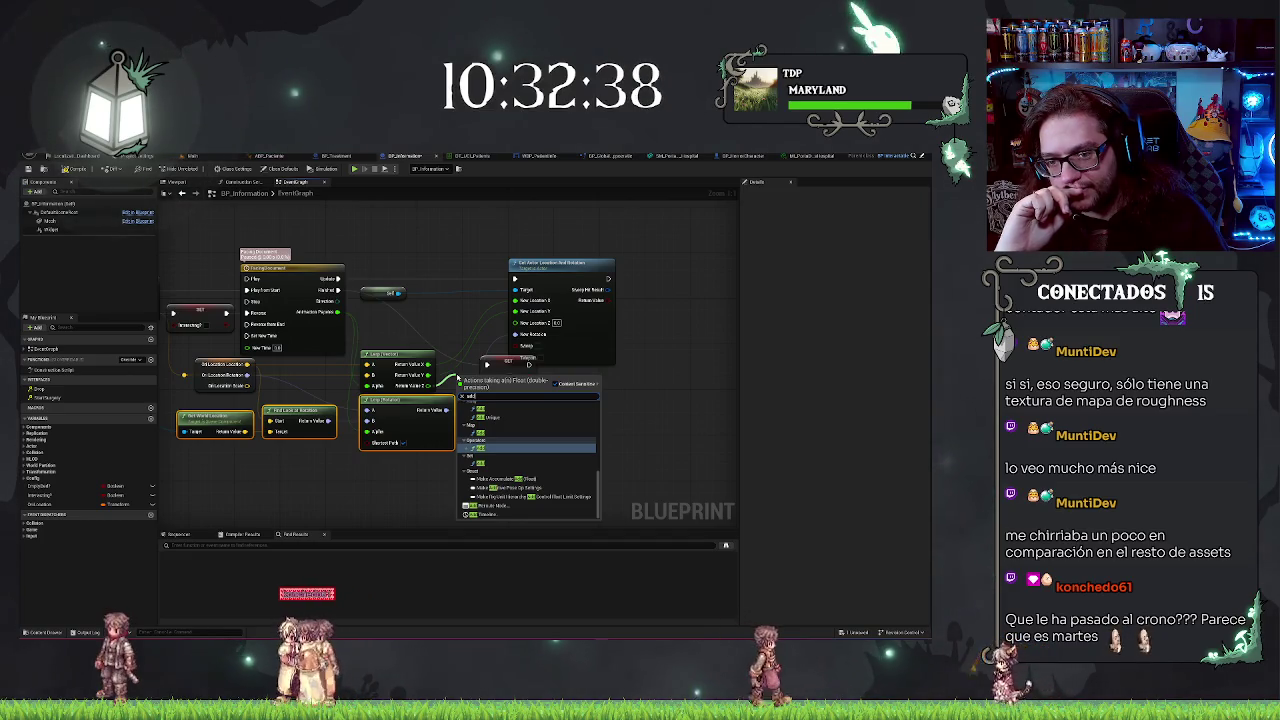
key("Return")
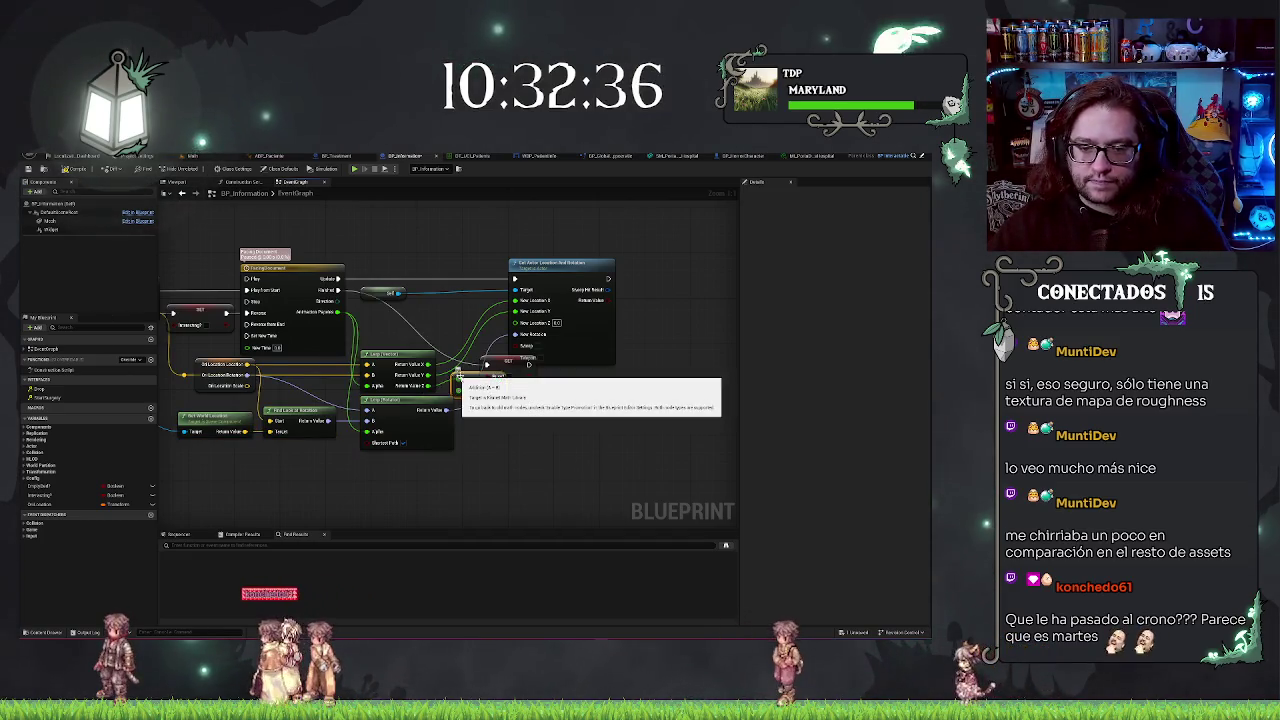
mouse_move(478, 383)
left_mouse_down()
mouse_move(430, 317)
mouse_move(447, 317)
left_mouse_up()
left_click(652, 441)
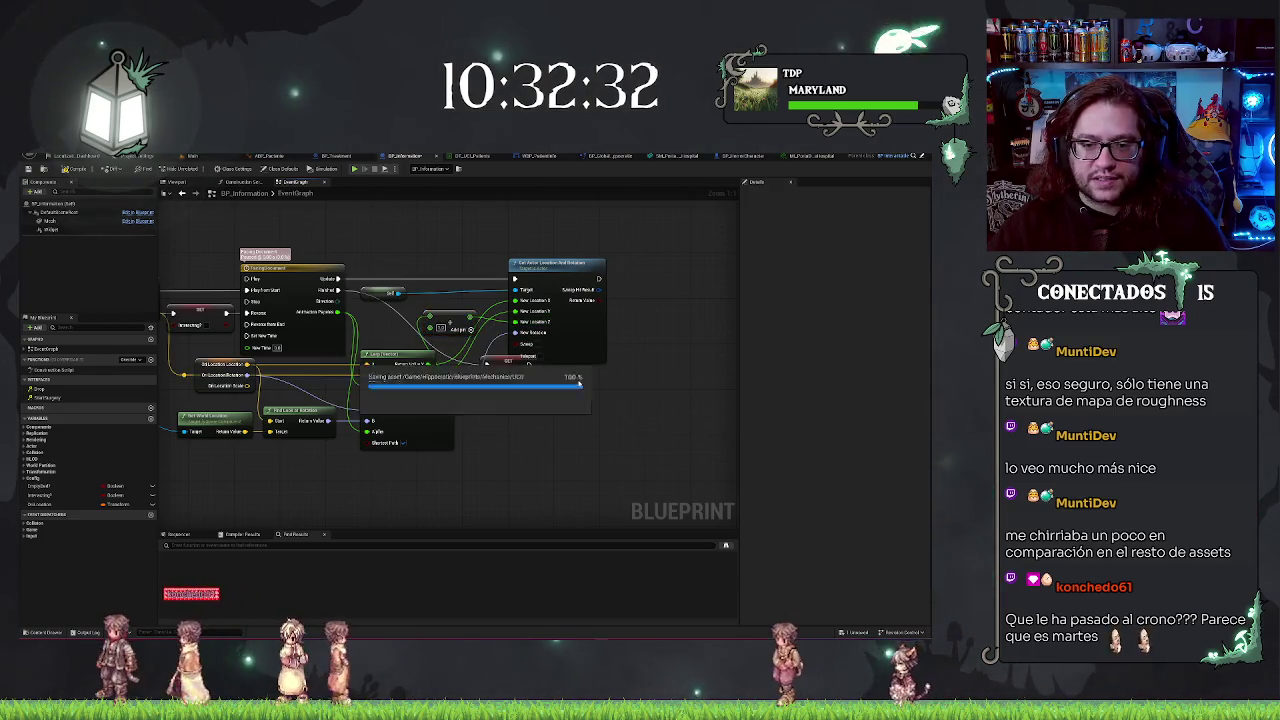
left_click(199, 158)
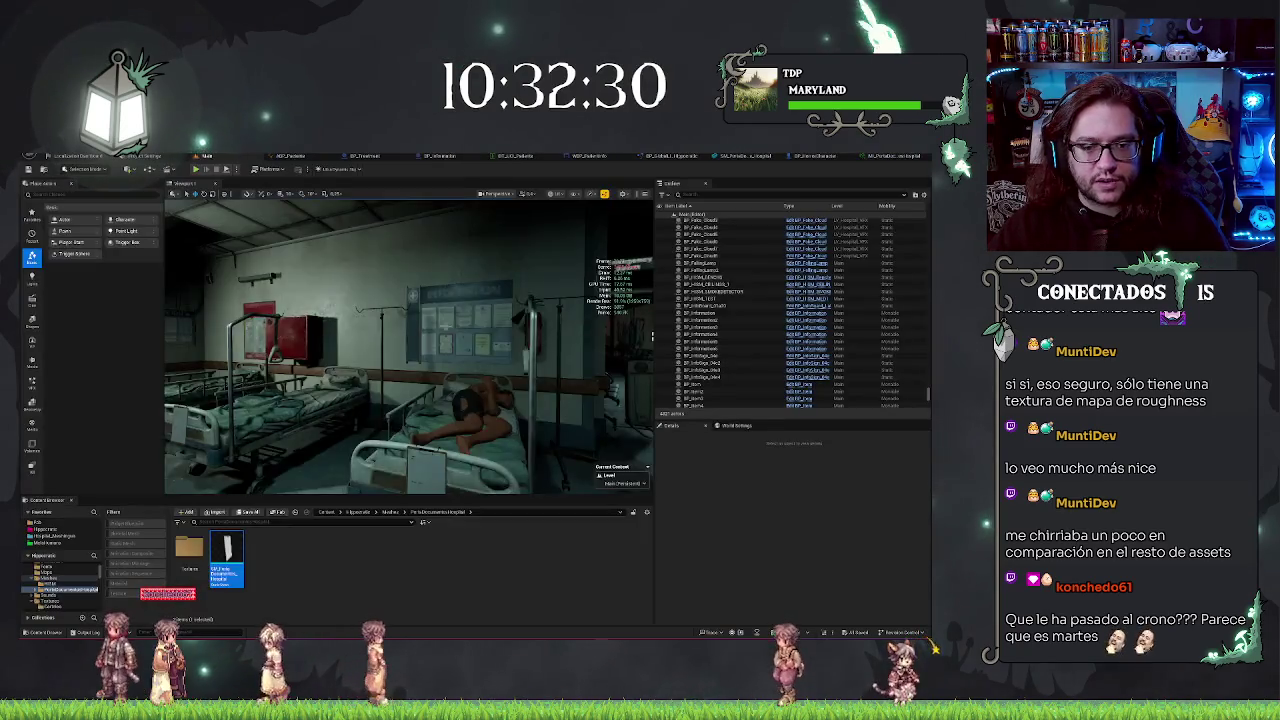
- Play from here in the ward and raise the bed's clipboard with E
right_click(446, 212)
left_click(459, 448)
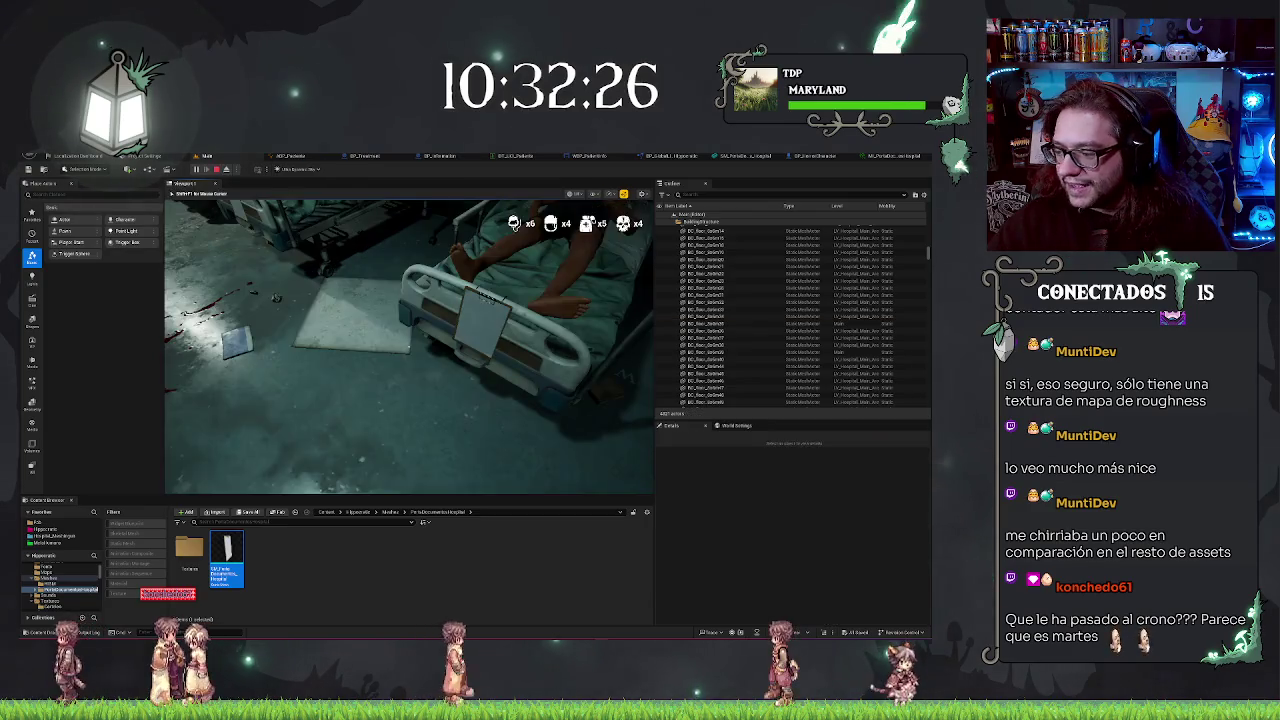
key("e")
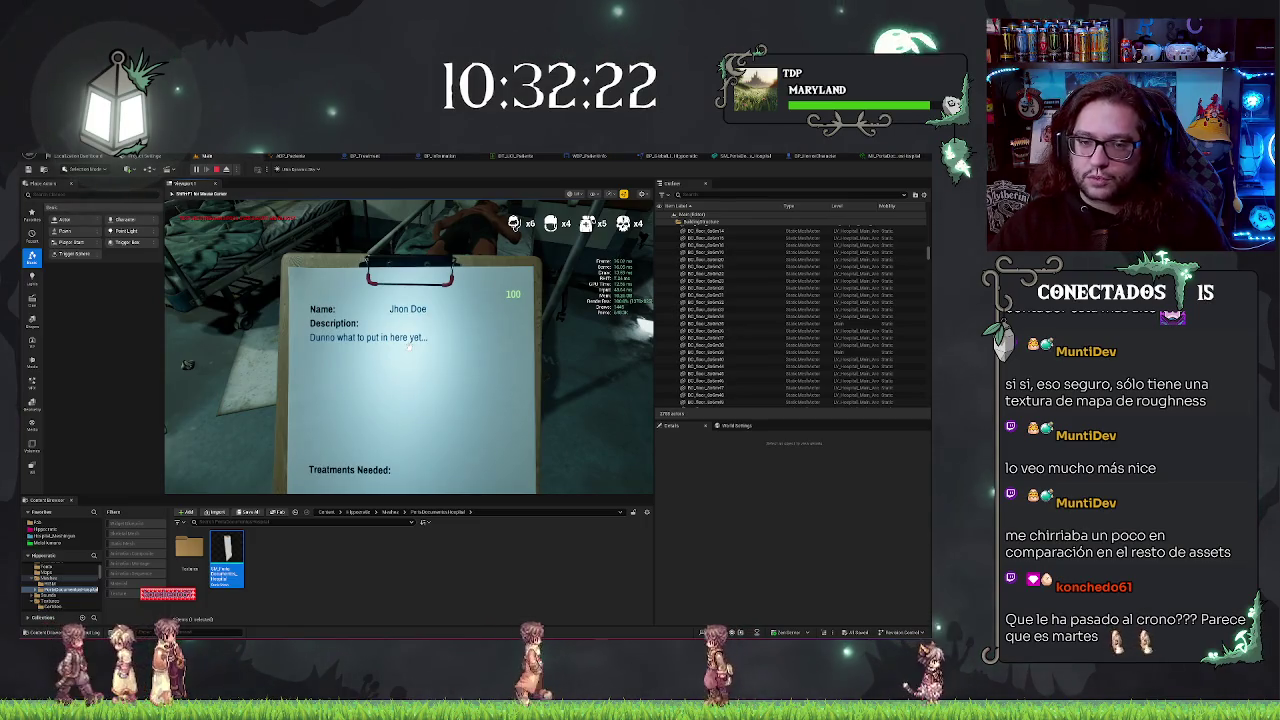
- Stop the play session and go to the material instance and character blueprint editors
key("Escape")
left_click(878, 157)
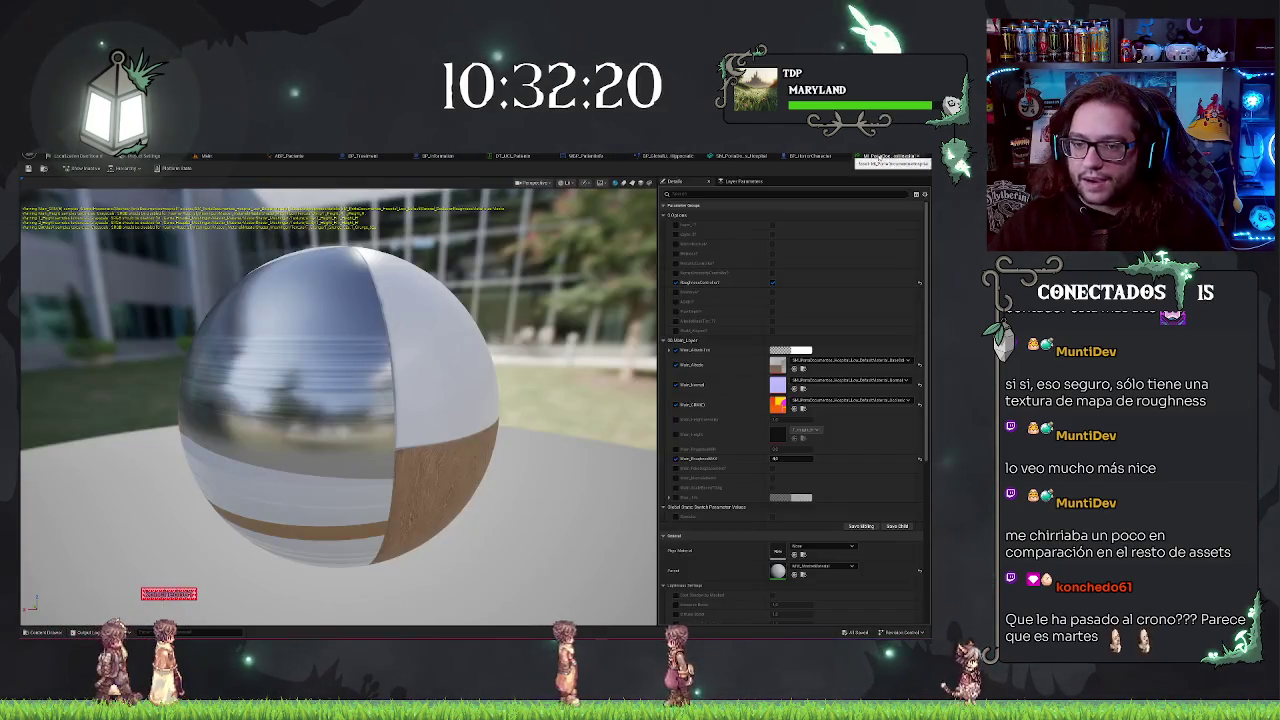
left_click(815, 157)
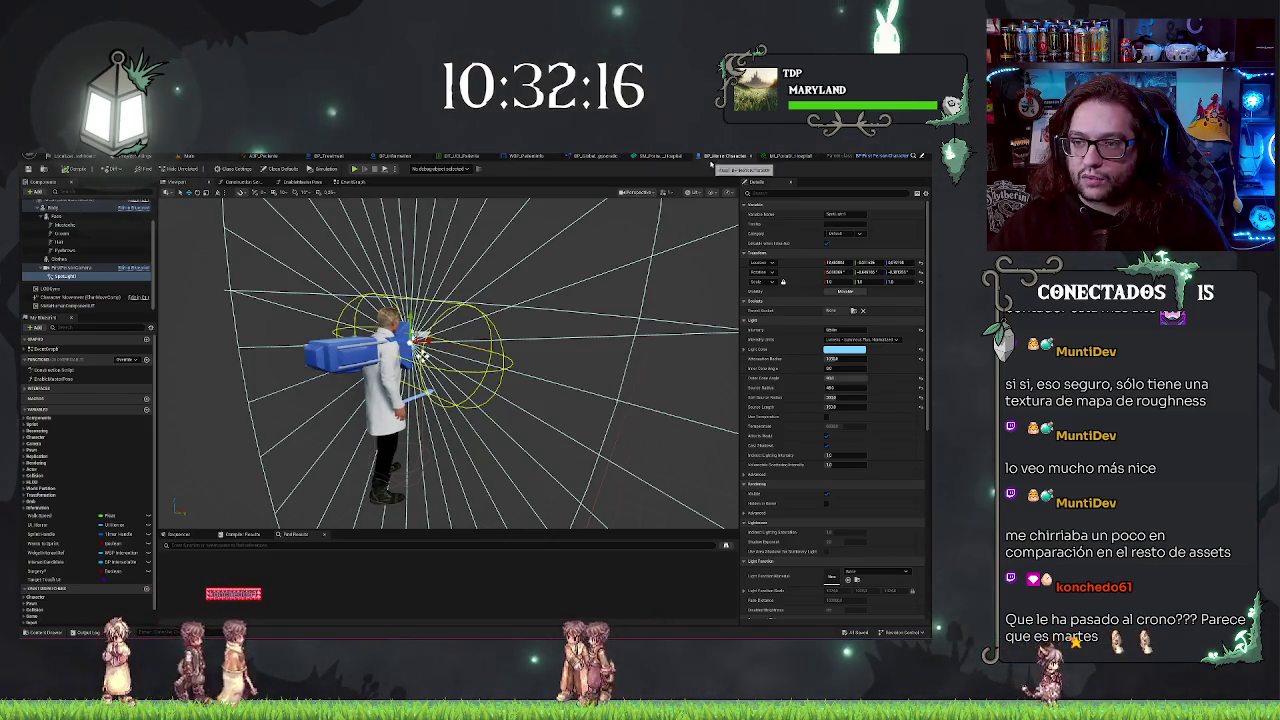
- Cycle through the widget and BP_Information editors back to the level, then Play From Here by the bed
left_click(537, 158)
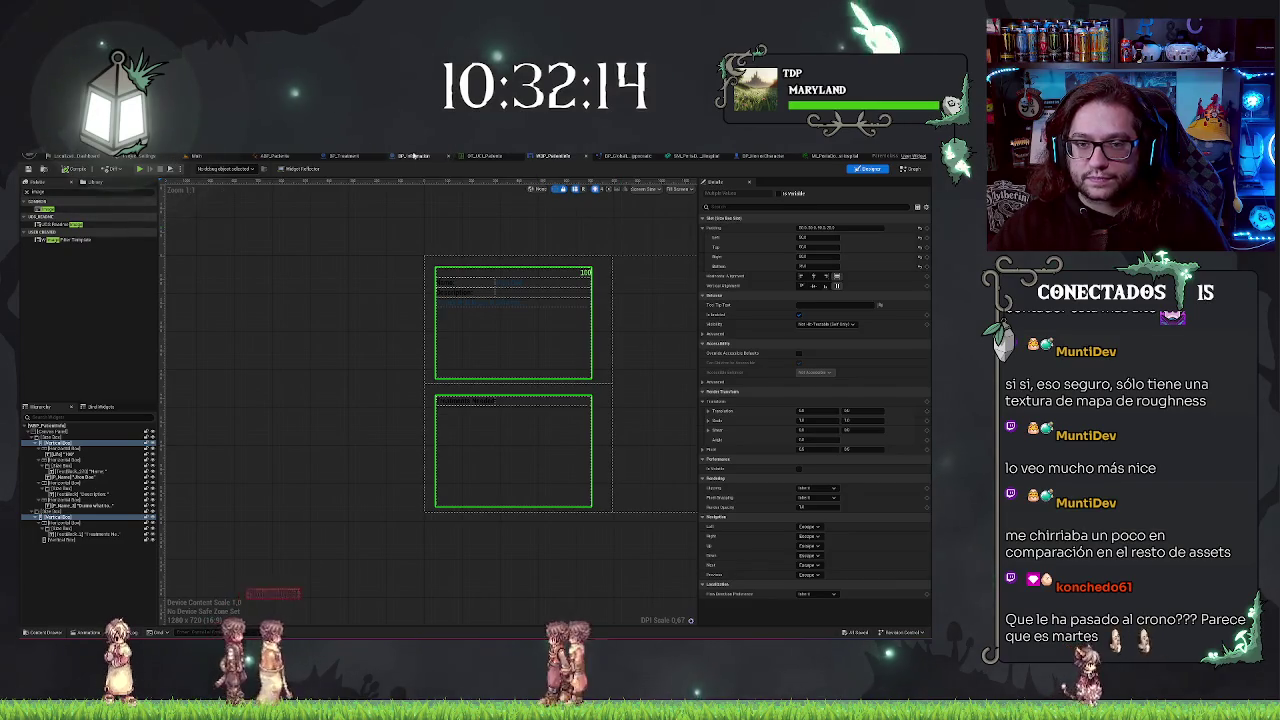
left_click(414, 157)
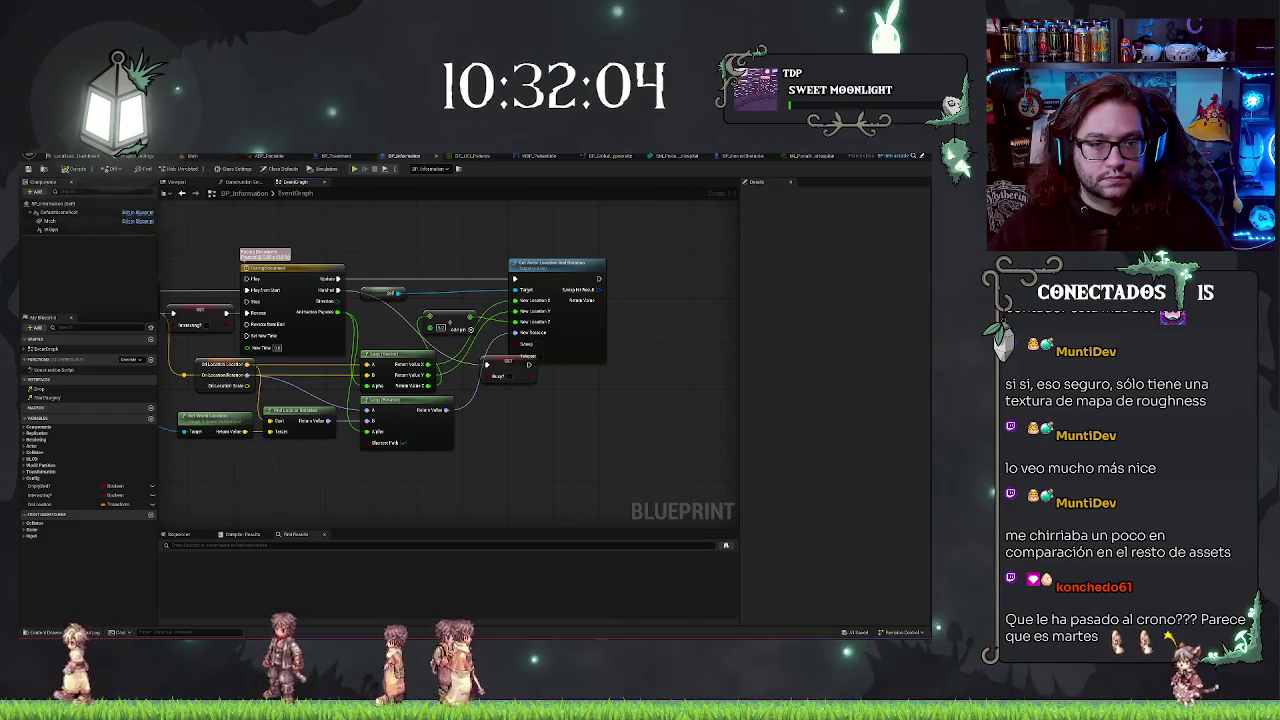
left_click(205, 156)
right_click(440, 218)
left_click(450, 457)
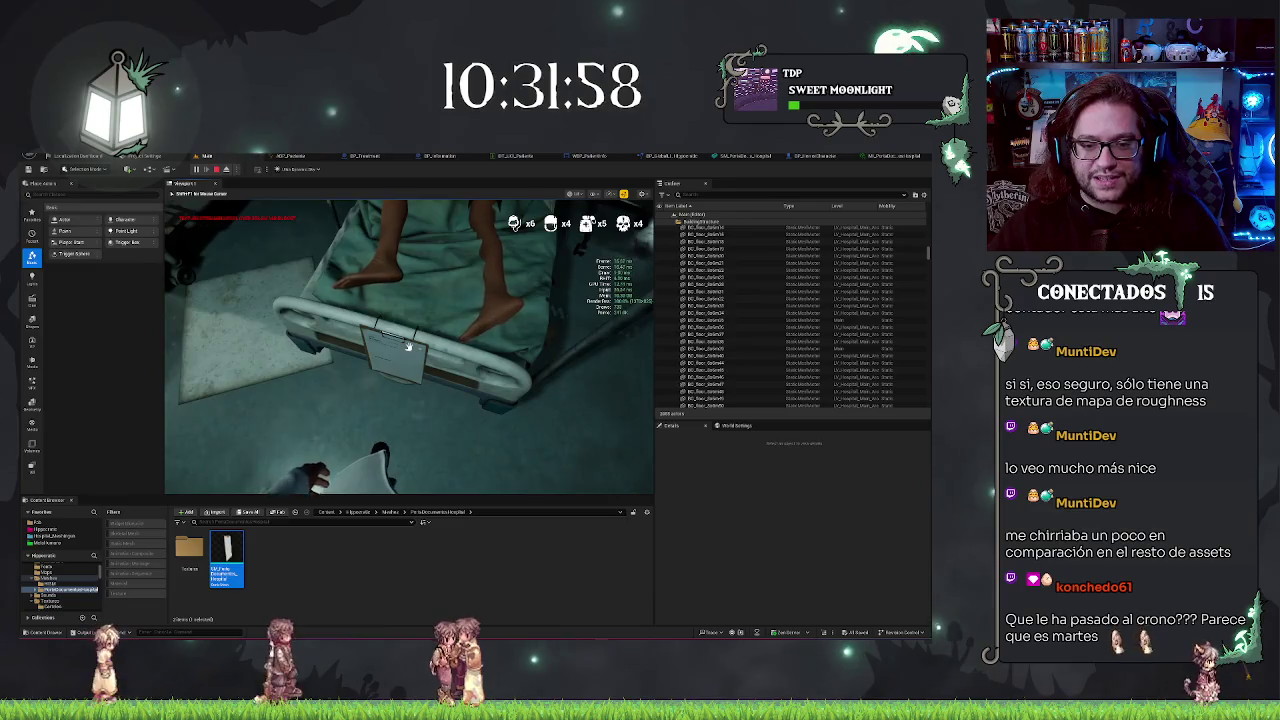
- Pick up and put back the clipboard three times, step back, and end the play test
left_click(408, 347)
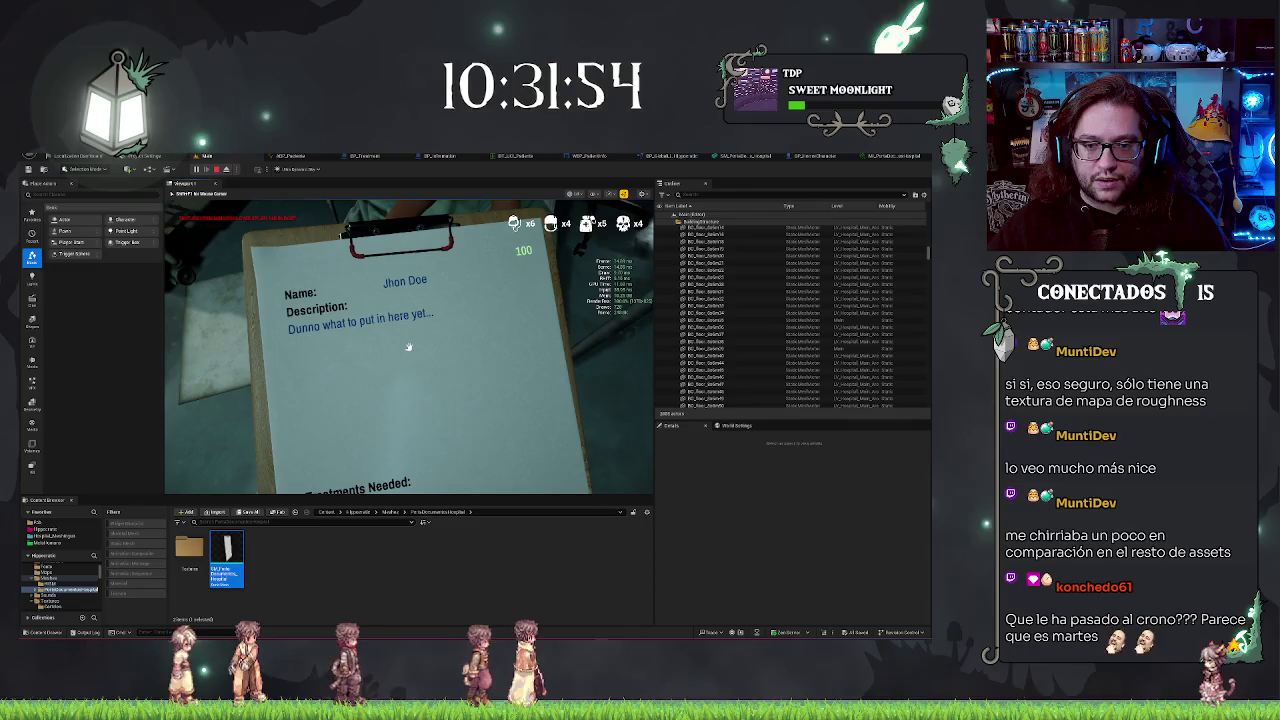
left_click(408, 347)
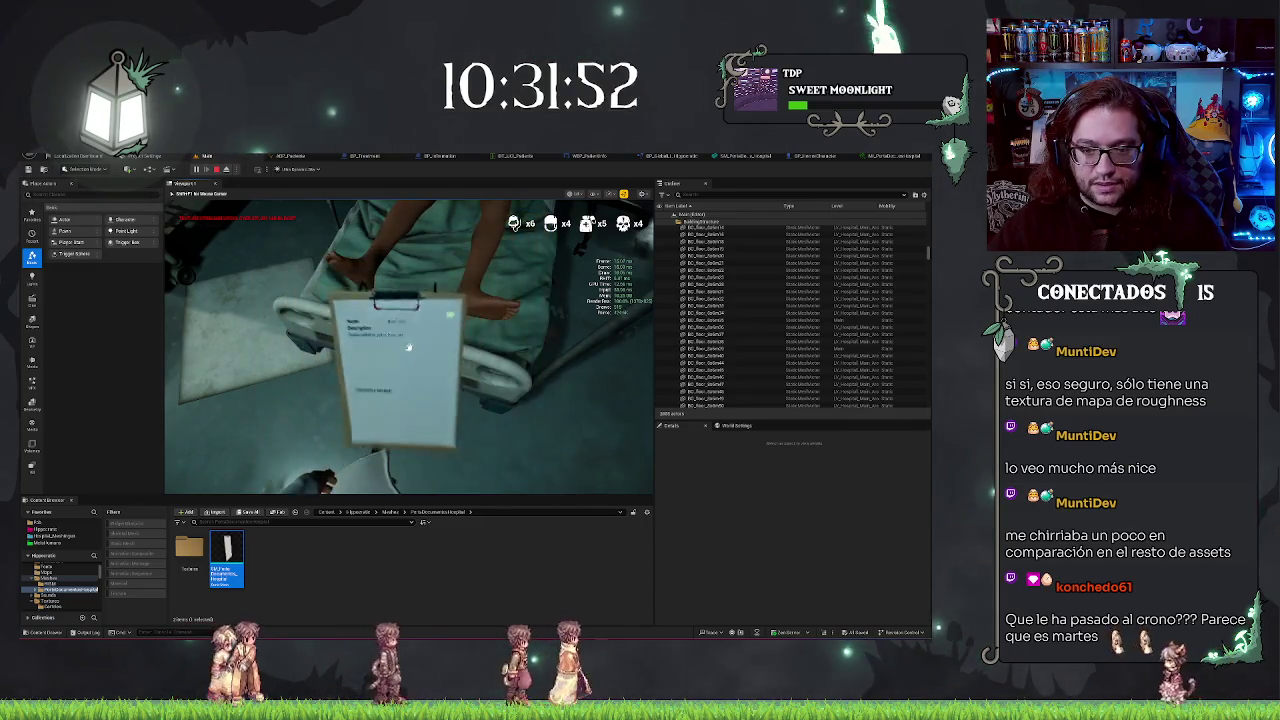
left_click(408, 347)
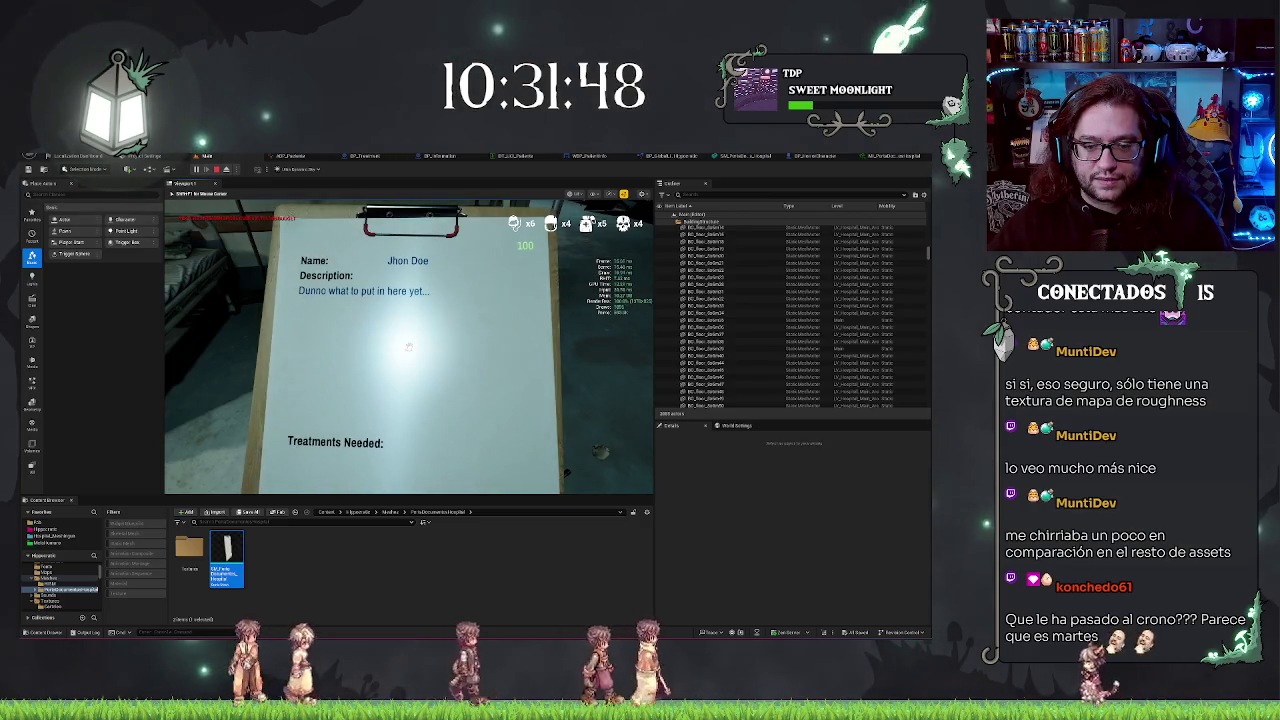
left_click(408, 347)
left_click(408, 347)
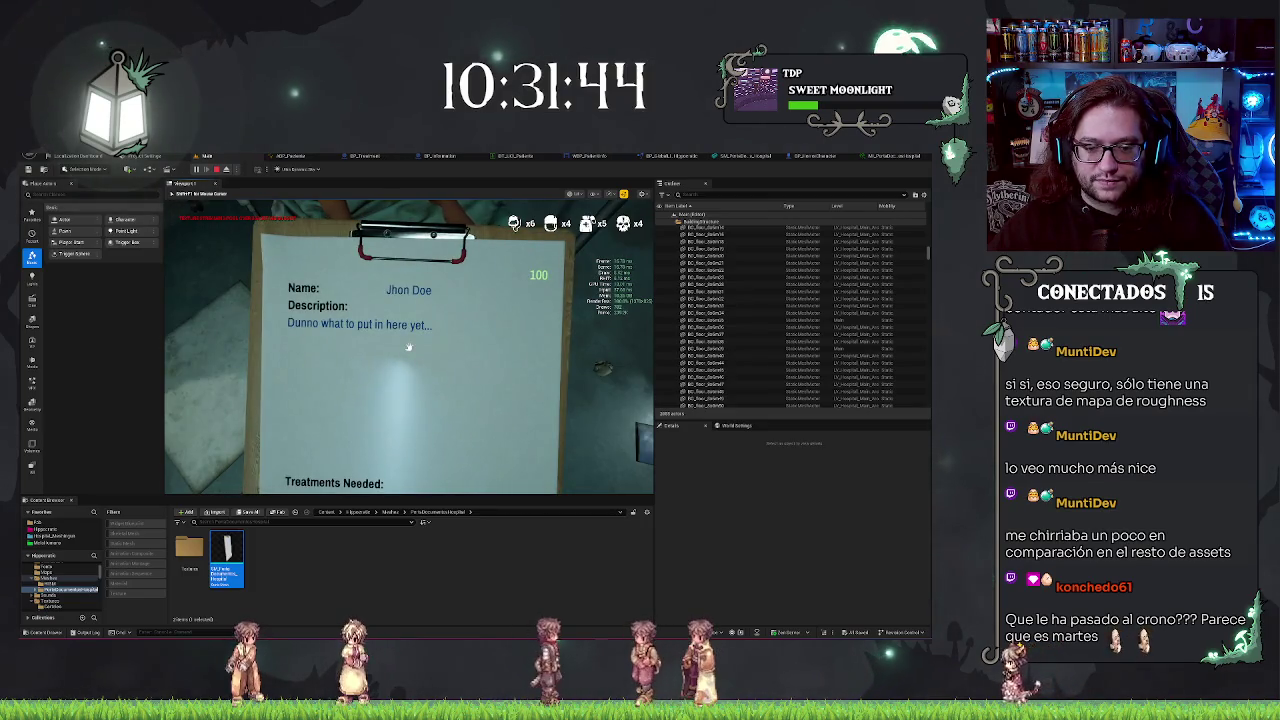
left_click(408, 347)
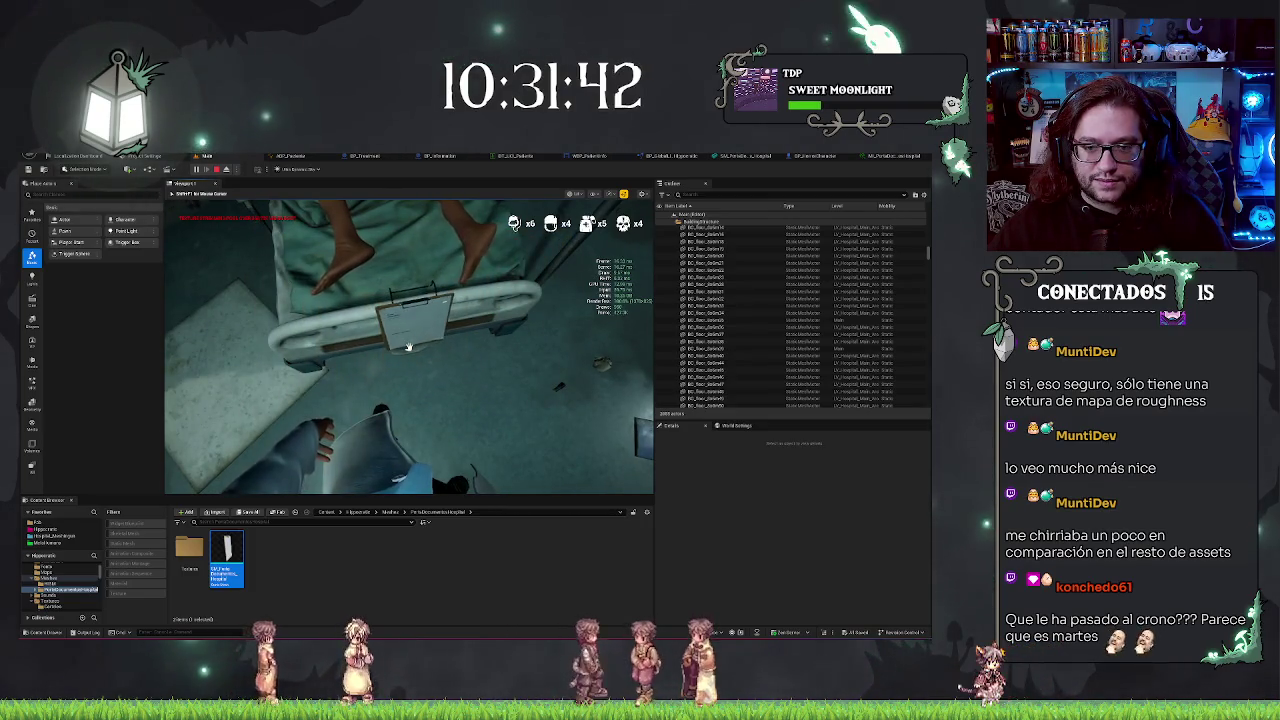
key("s")
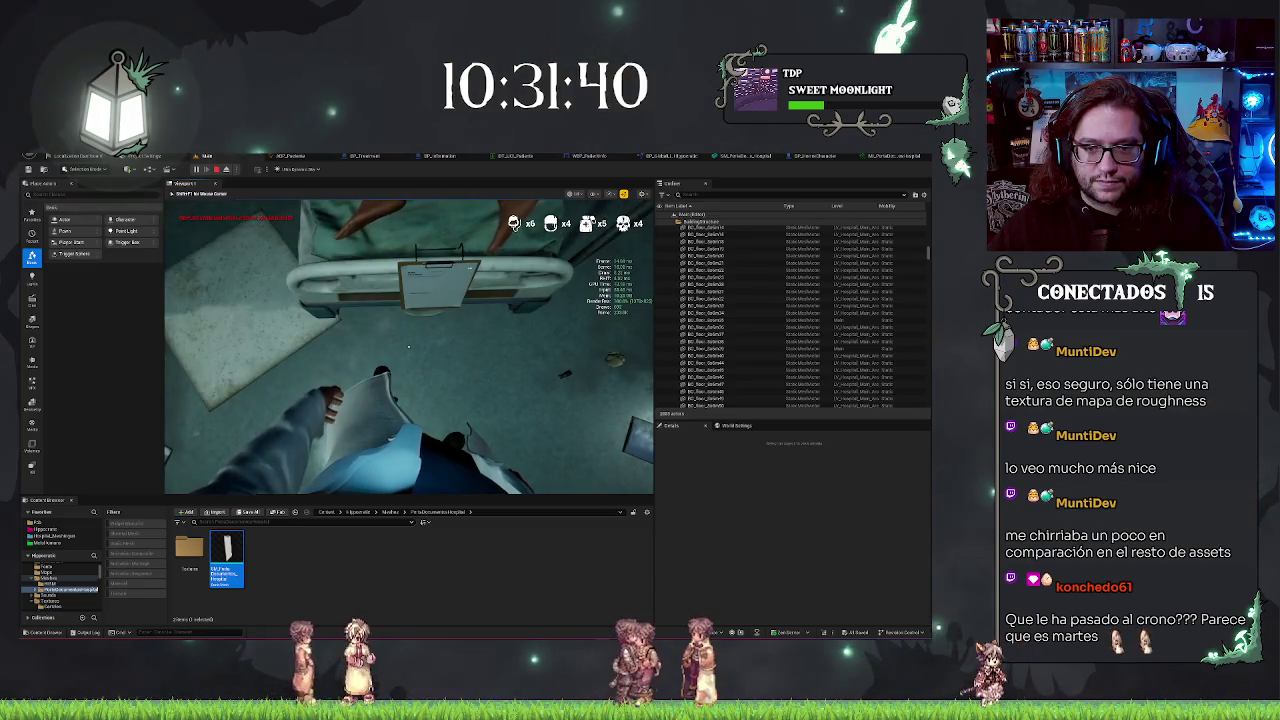
key("Escape")
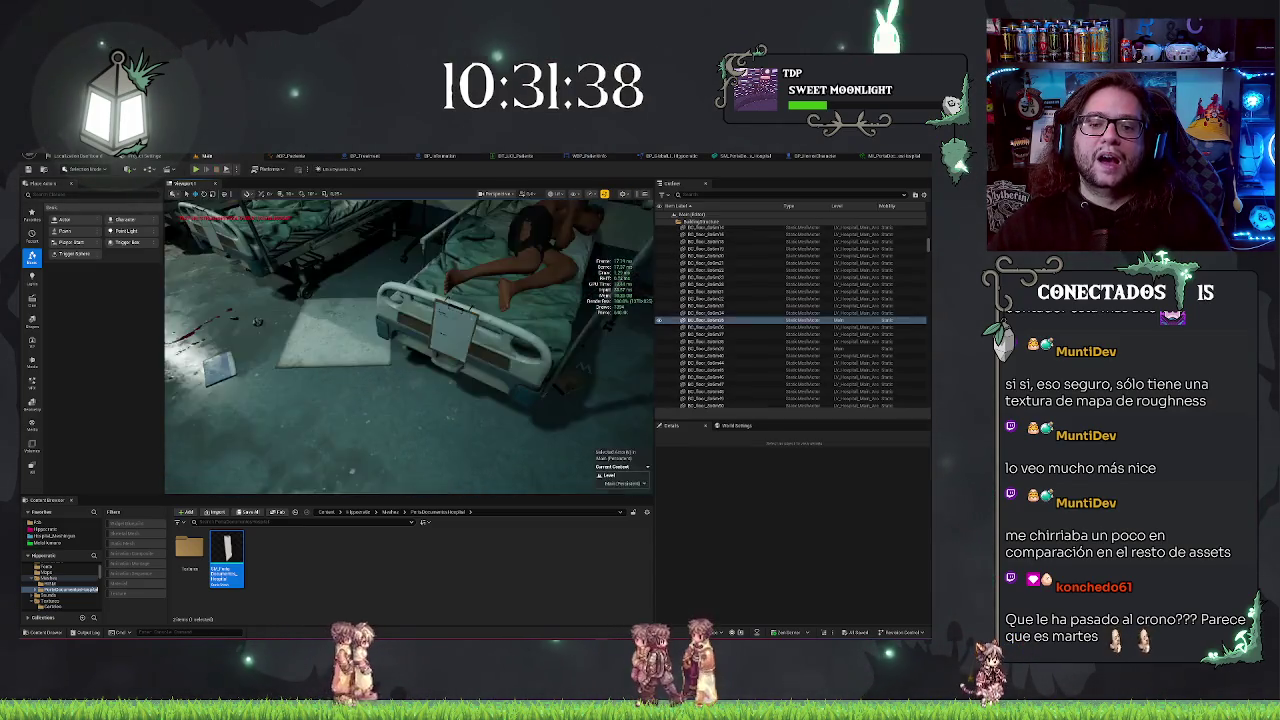
- Switch via the material instance and character blueprint editors to the BP_GlobalLibrary_Hippocratic graph
left_click(878, 157)
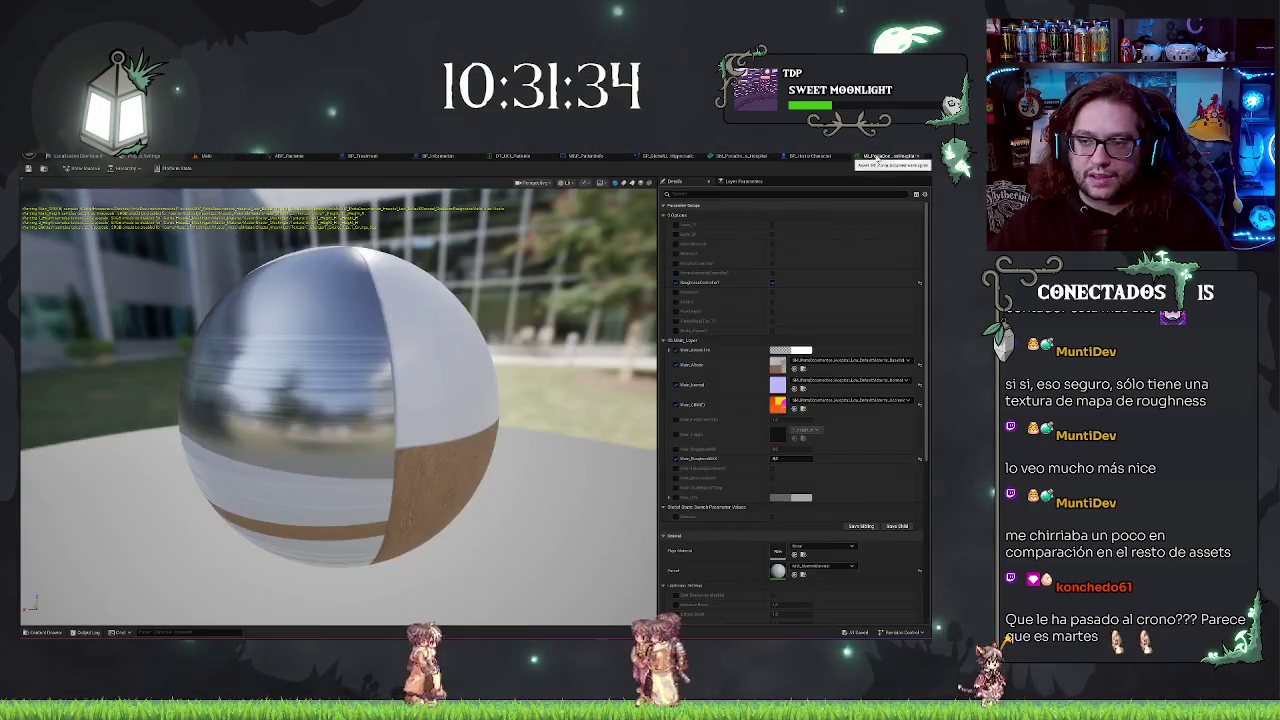
left_click(805, 157)
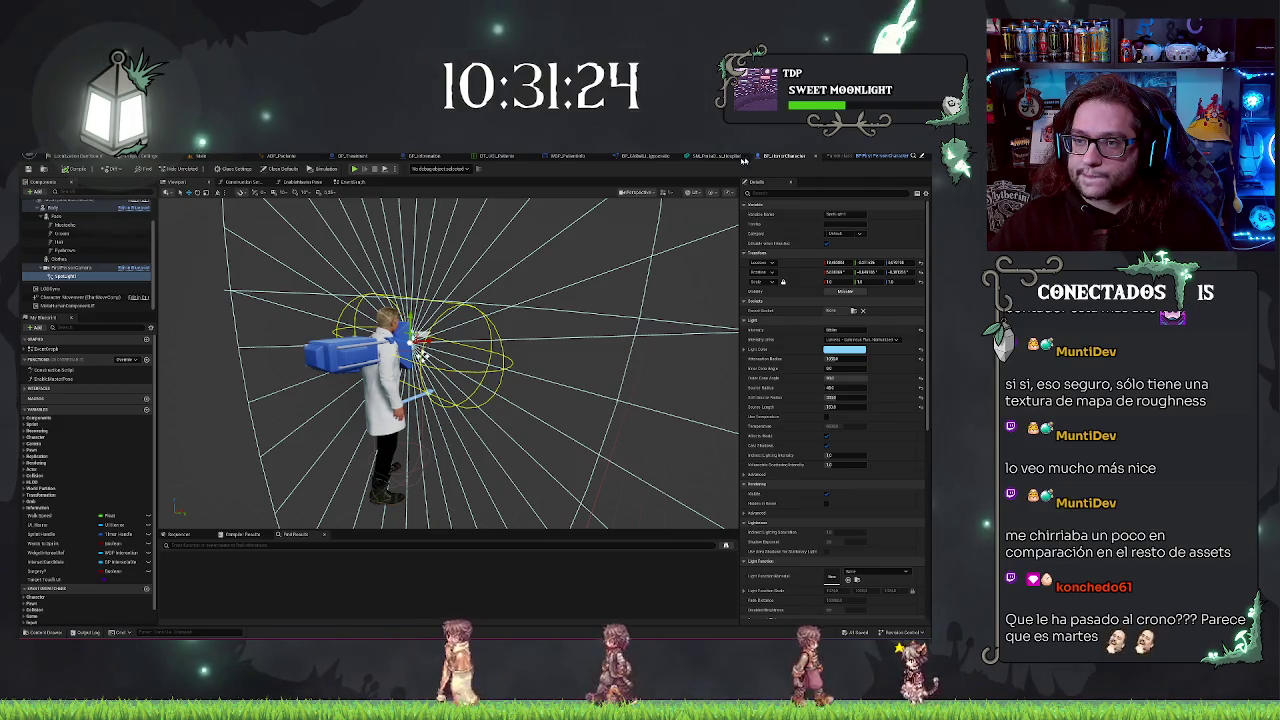
left_click(645, 156)
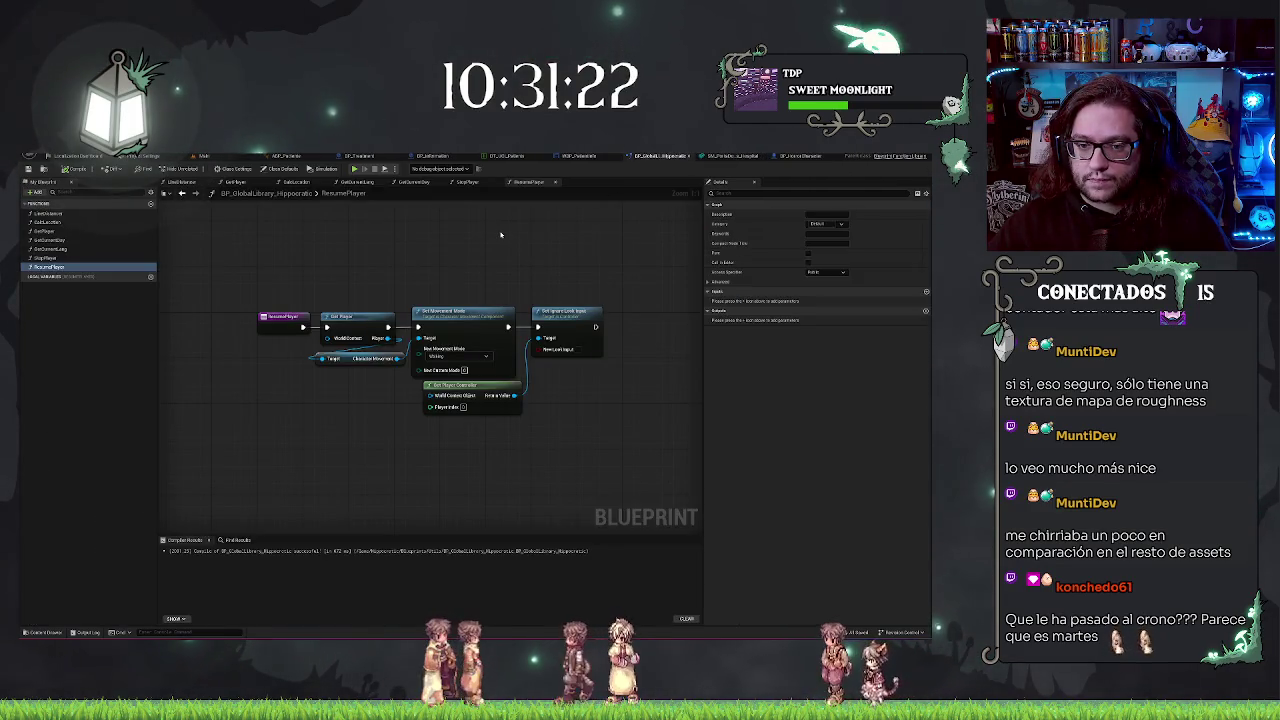
- Open the StopPlayer function, select its entry node and add a second input parameter
double_click(72, 258)
left_click(275, 315)
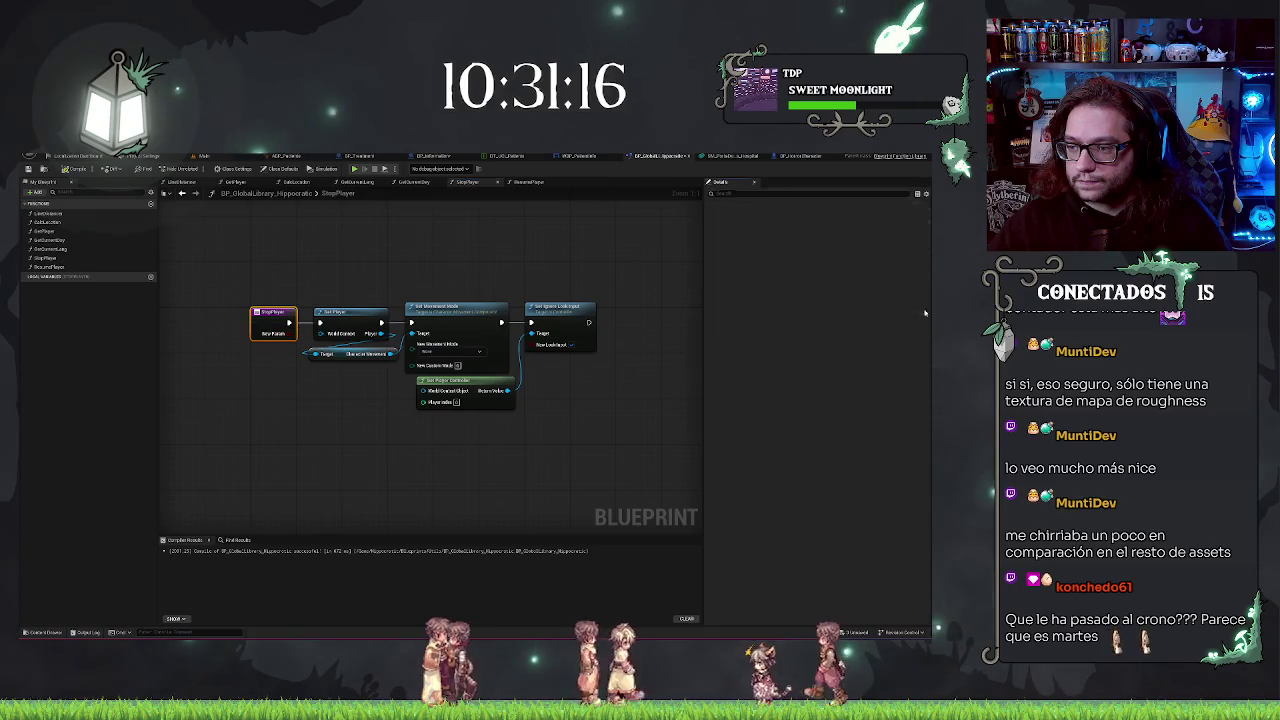
left_click(925, 312)
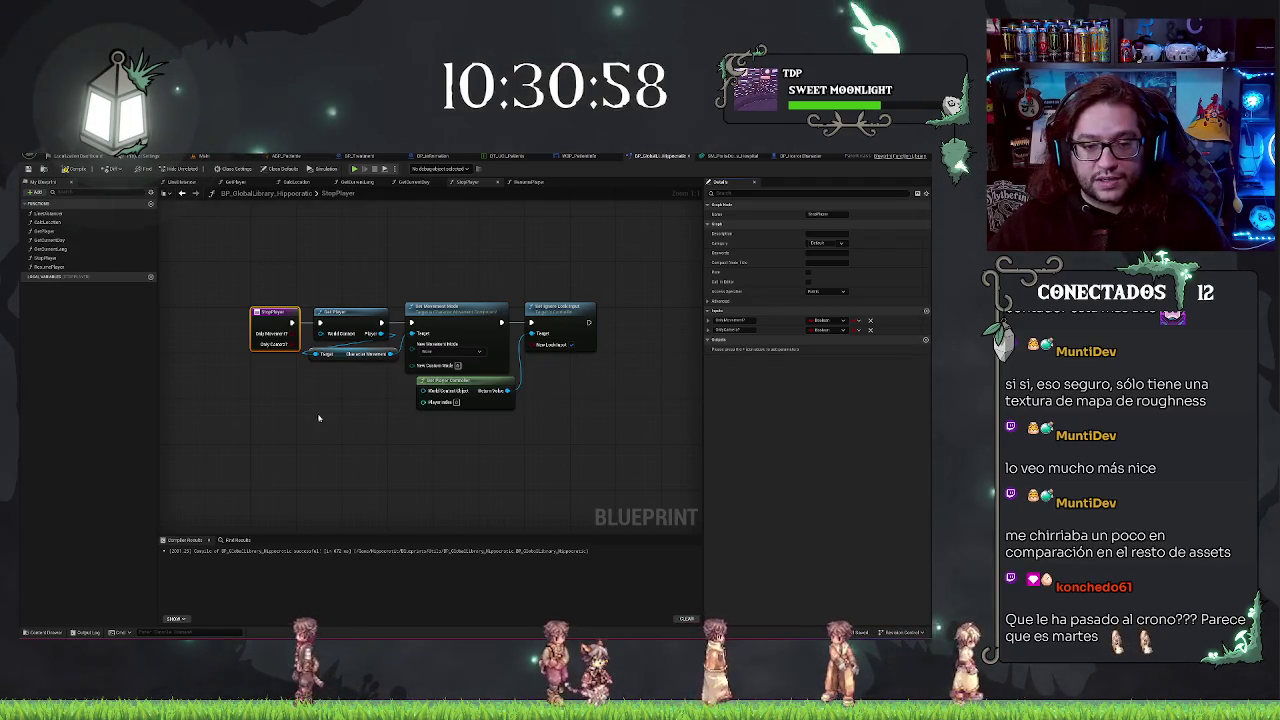
- Shift the player movement and look nodes right, add a Branch after StopPlayer and duplicate it
left_click_drag(340, 275, 600, 410)
left_click_drag(480, 395, 520, 395)
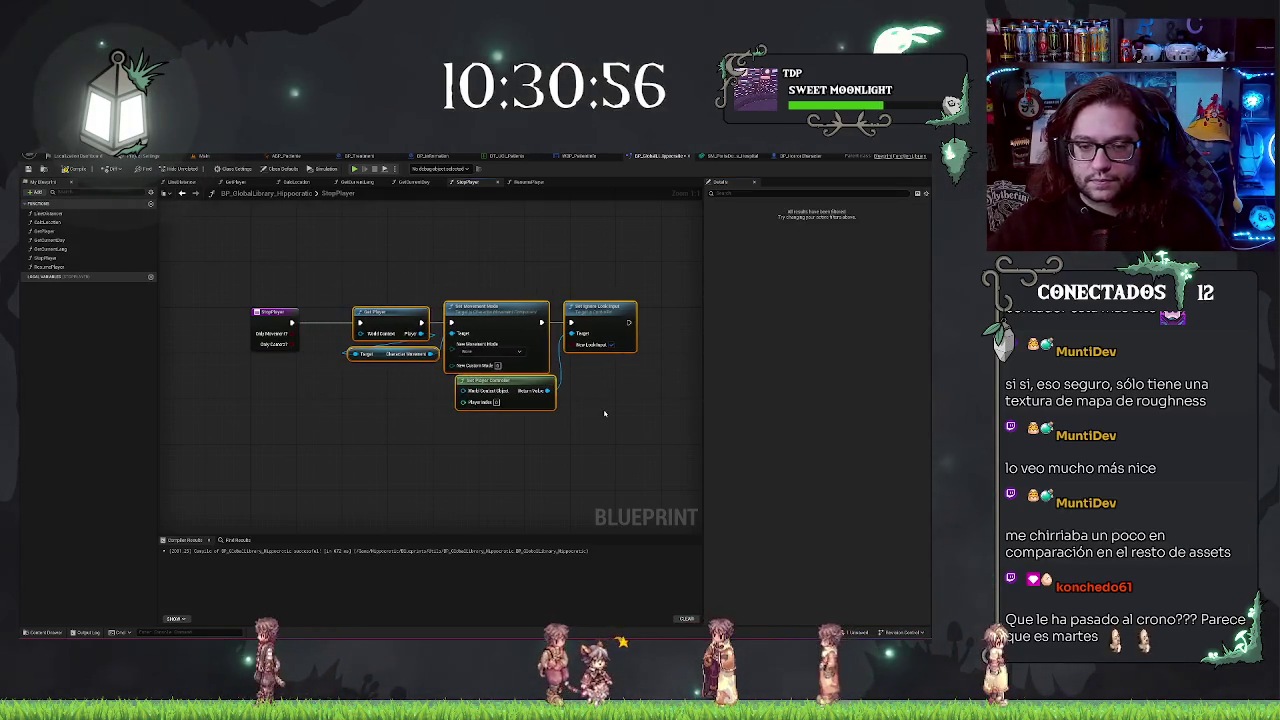
left_click(401, 401)
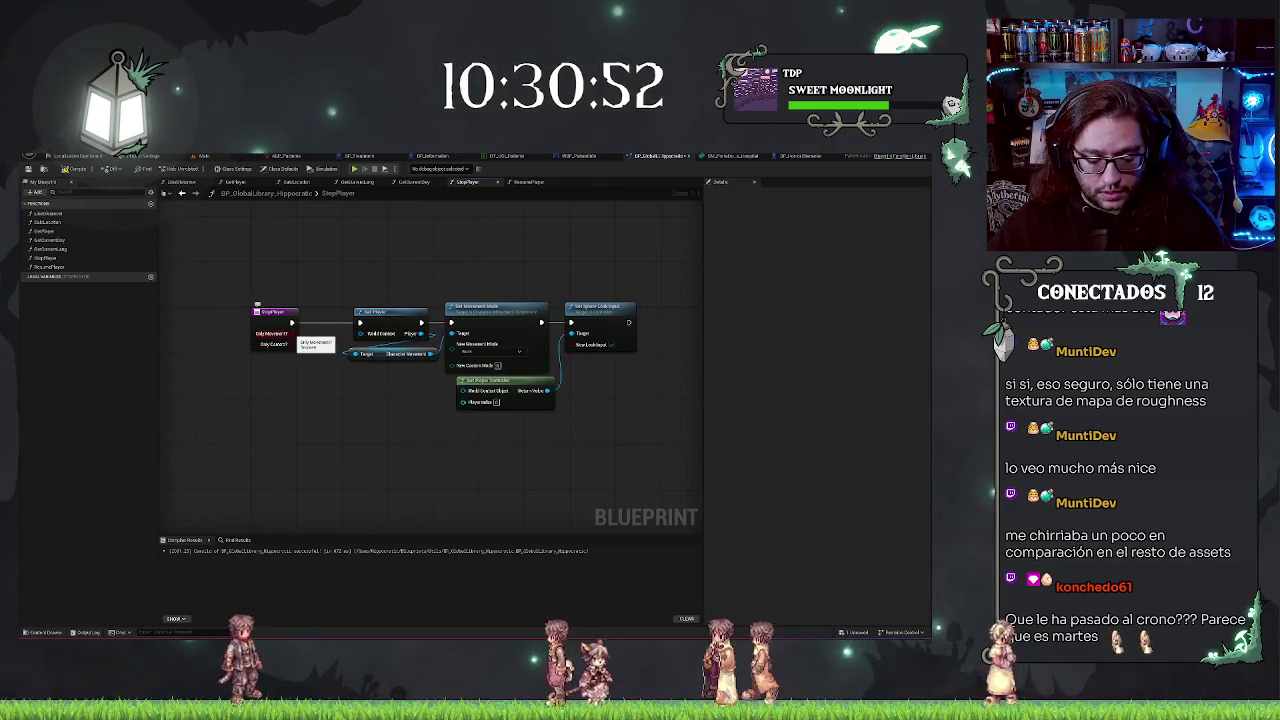
left_click(316, 232)
key("ctrl+d")
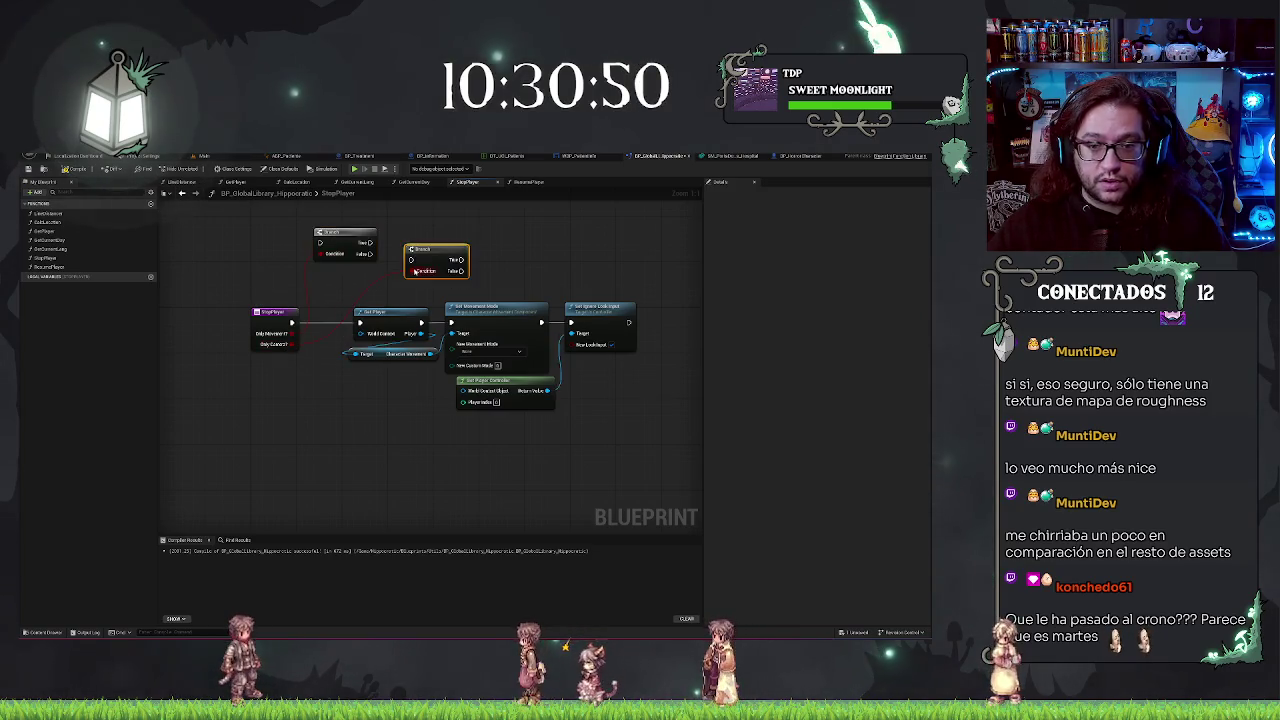
- Stack both Branches in the exec line and wire the upper Branch's True output to Get Player
left_click_drag(379, 301, 616, 396)
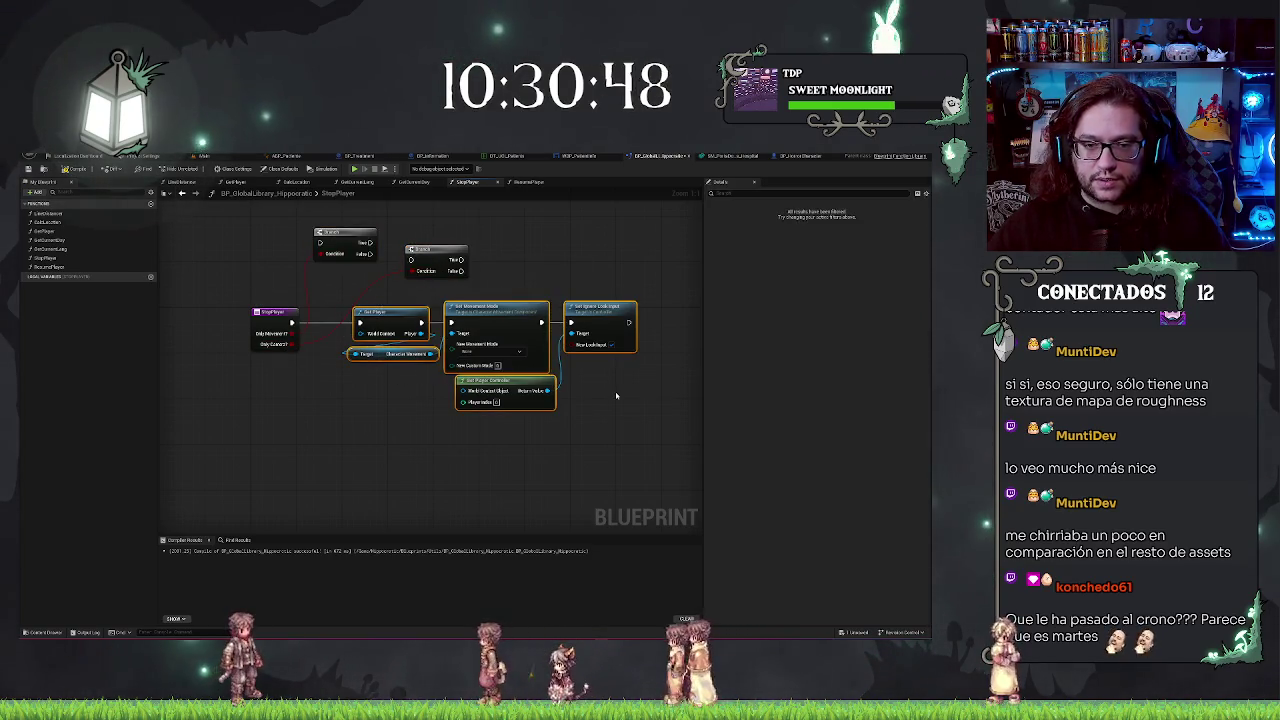
left_click_drag(600, 335, 658, 335)
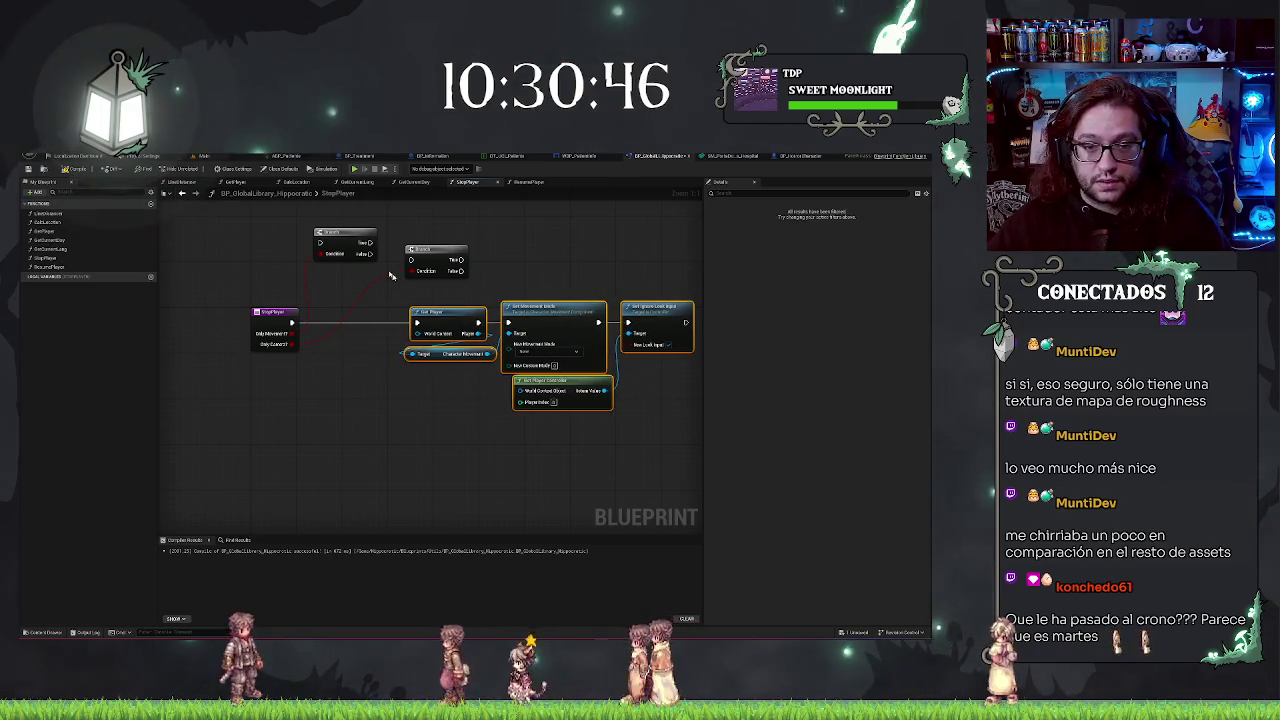
left_click(352, 262)
left_click_drag(352, 265, 350, 331)
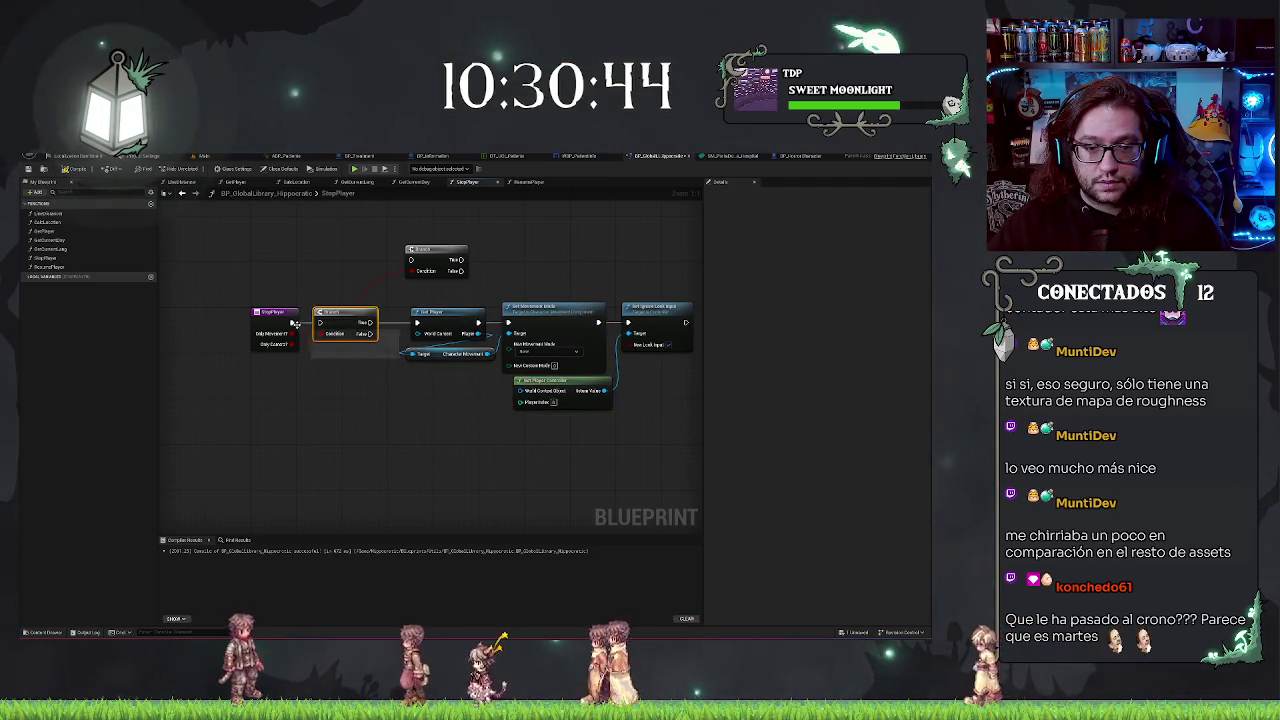
mouse_move(442, 253)
left_mouse_down()
mouse_move(383, 392)
mouse_move(351, 352)
left_mouse_up()
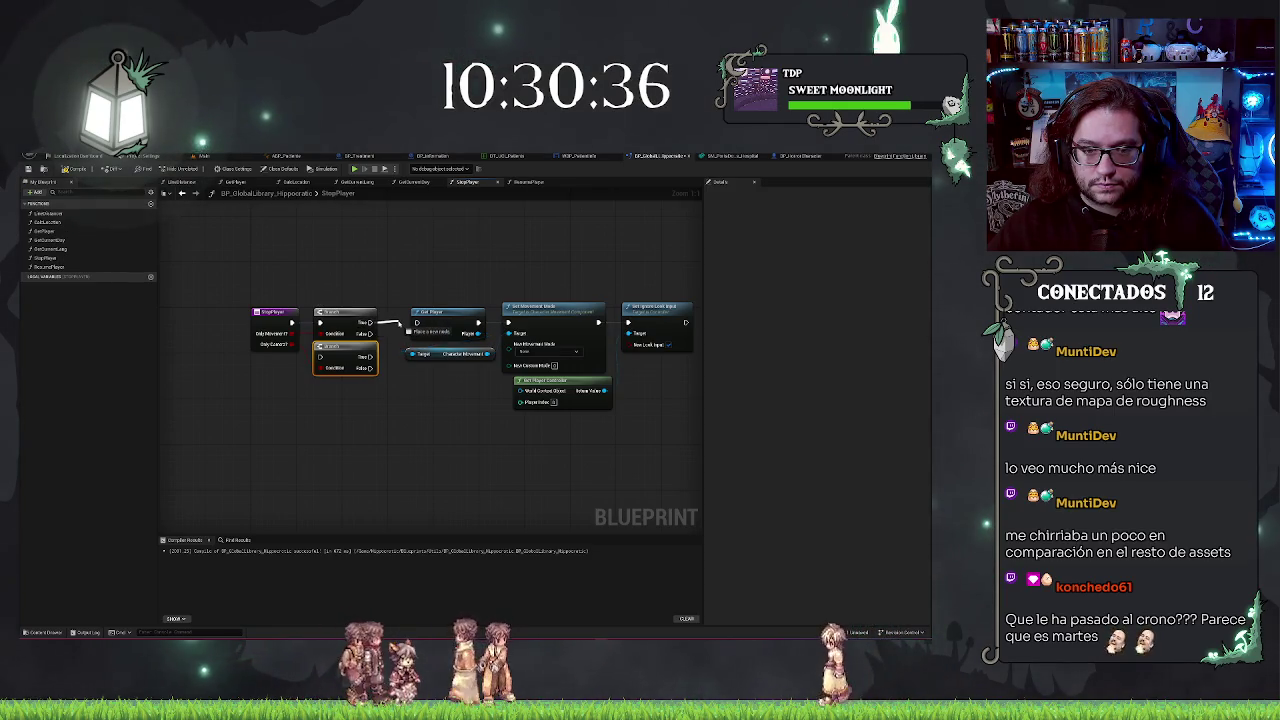
left_click_drag(401, 323, 424, 325)
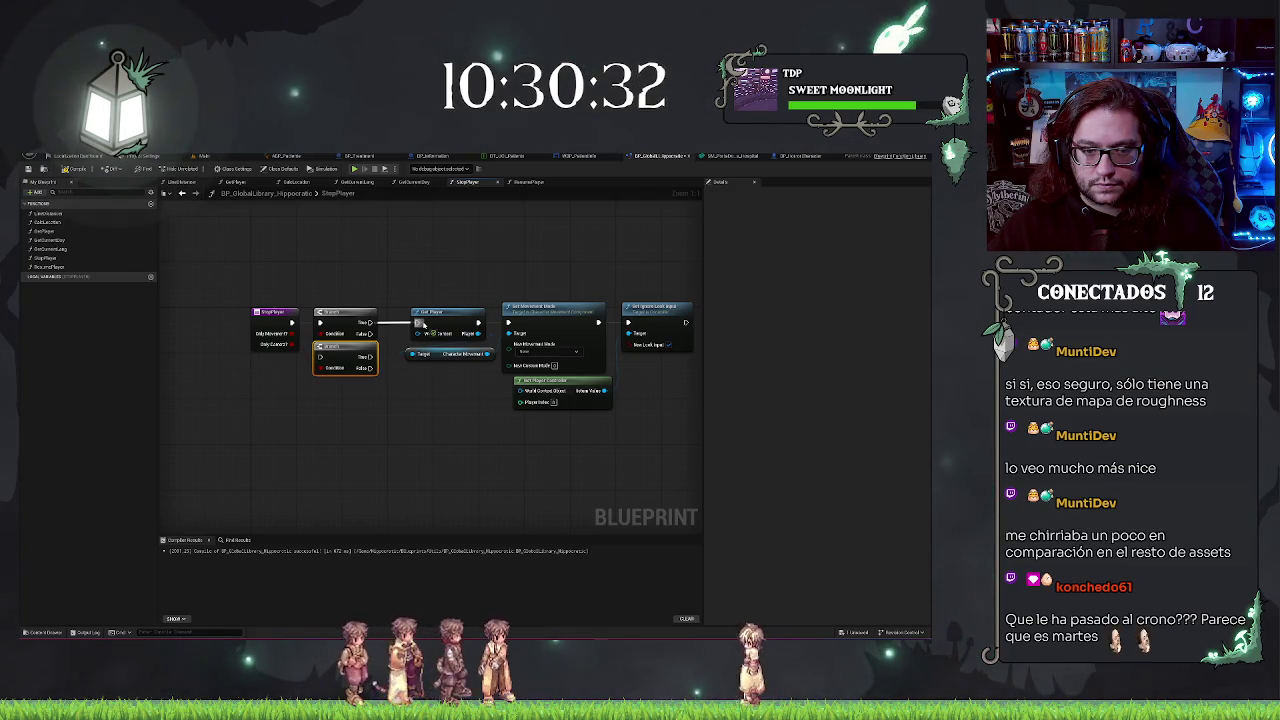
left_click_drag(424, 325, 424, 325)
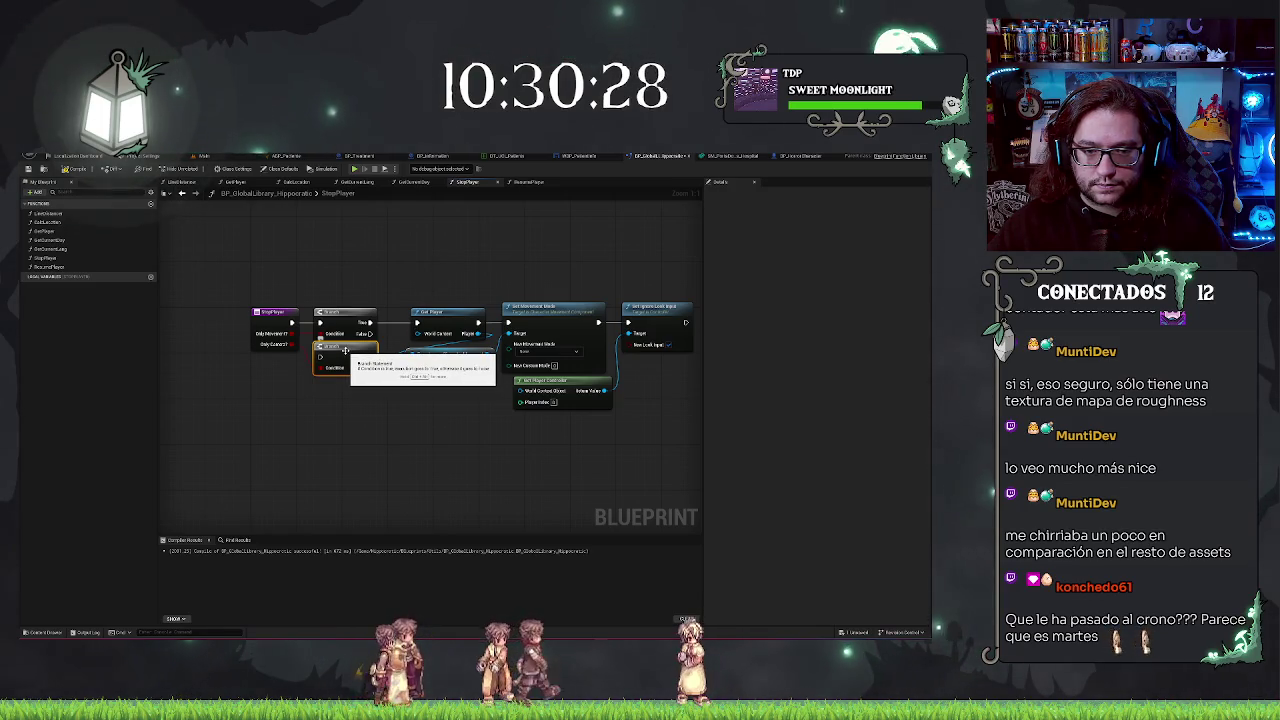
- Rename StopPlayer's two Boolean inputs to Movement and Camera
left_click(272, 315)
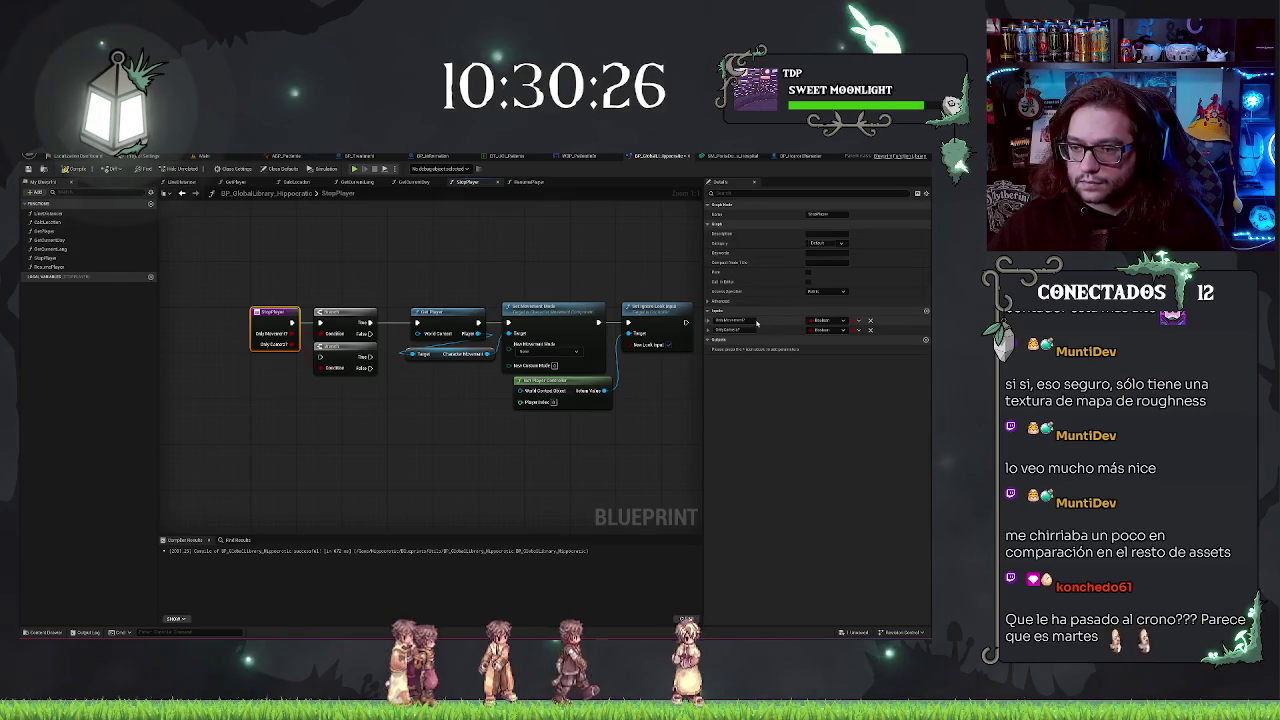
double_click(740, 320)
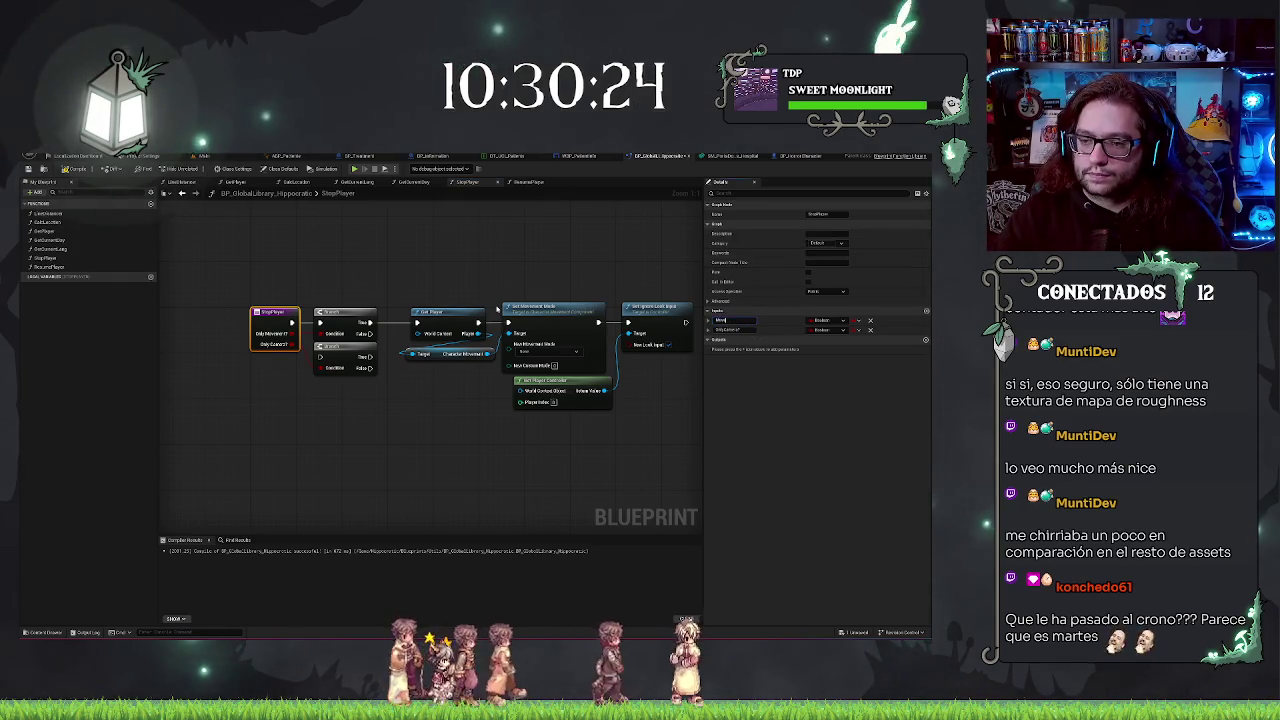
key("Return")
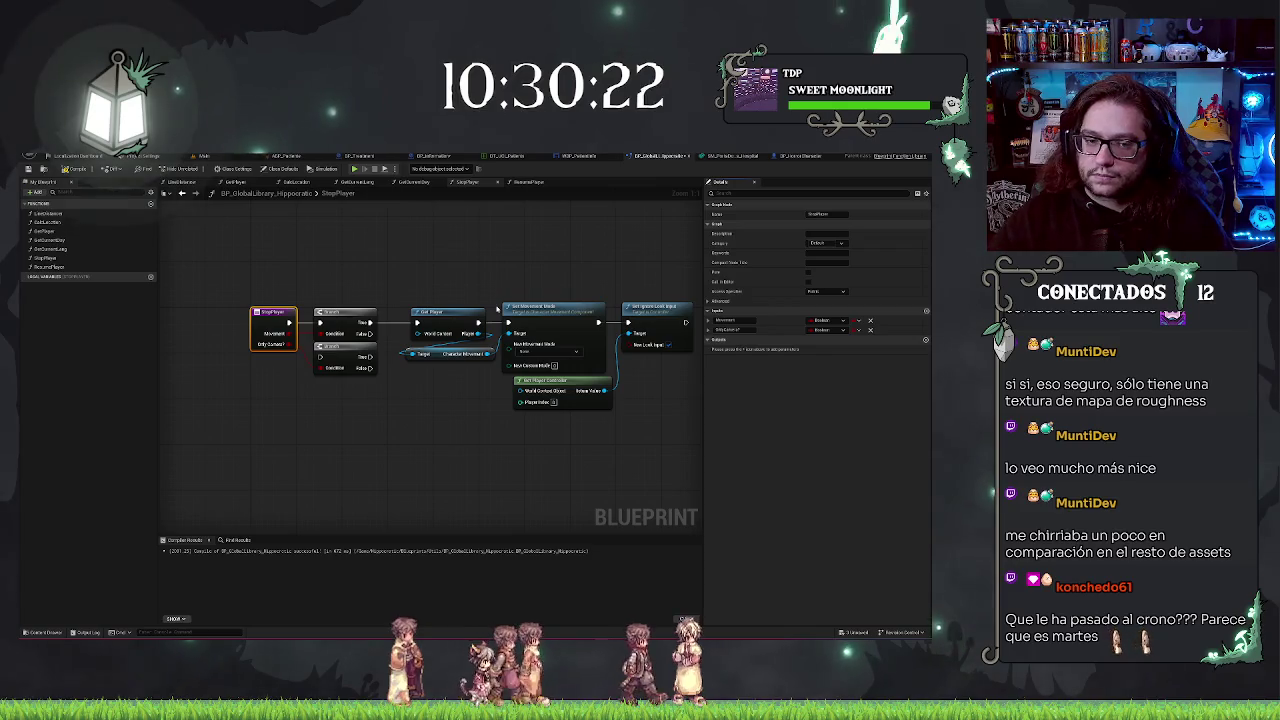
type("L")
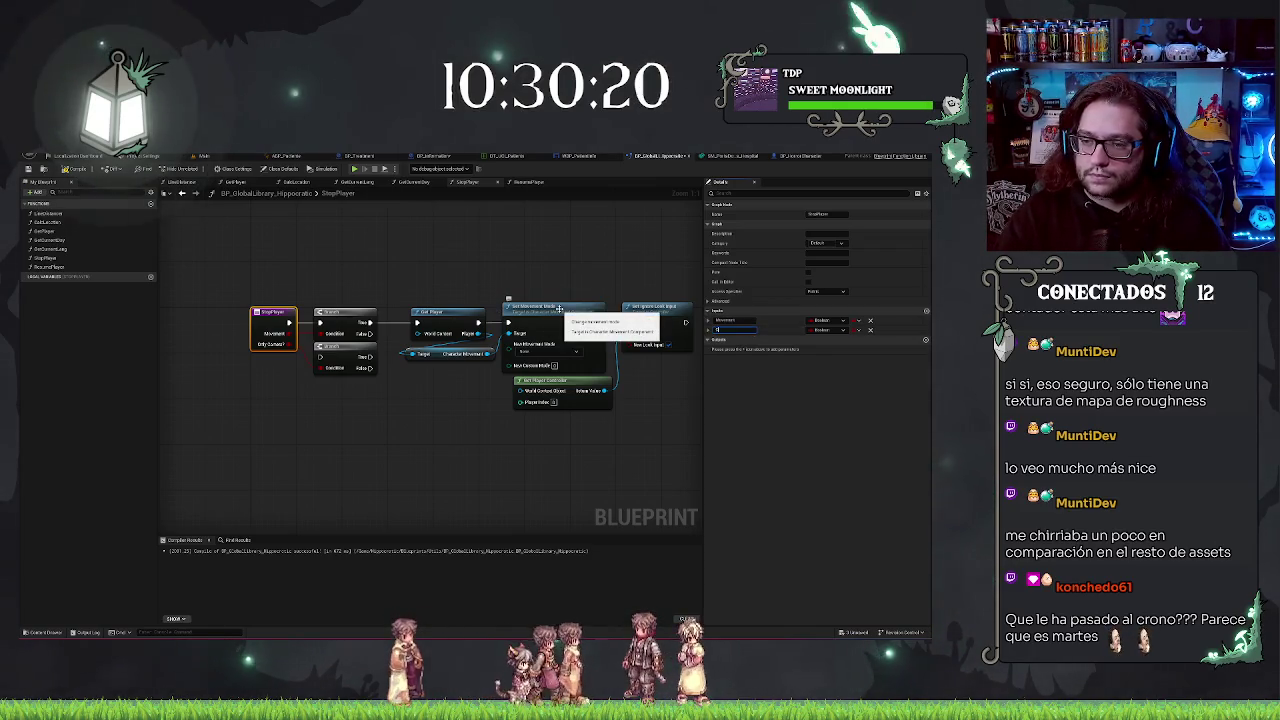
- Move the Get Player Controller and Set Ignore Look Input nodes below the movement chain
left_click_drag(552, 250, 459, 239)
left_click(465, 369)
mouse_move(560, 296)
left_mouse_down()
mouse_move(560, 347)
mouse_move(393, 407)
mouse_move(529, 400)
left_mouse_up()
left_click_drag(389, 295, 625, 390)
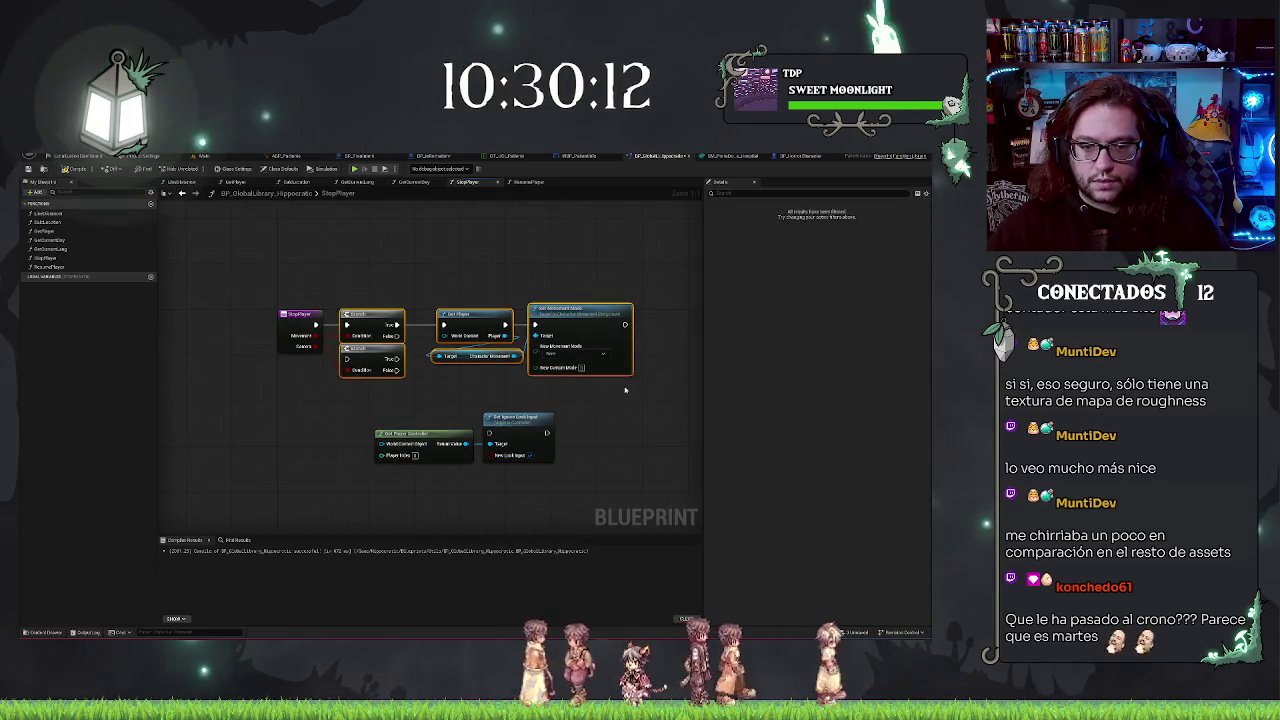
- Shift the Branches and movement nodes right and add a Sequence after StopPlayer's entry
left_click(319, 303)
mouse_move(340, 295)
left_mouse_down()
mouse_move(556, 376)
mouse_move(607, 380)
left_mouse_up()
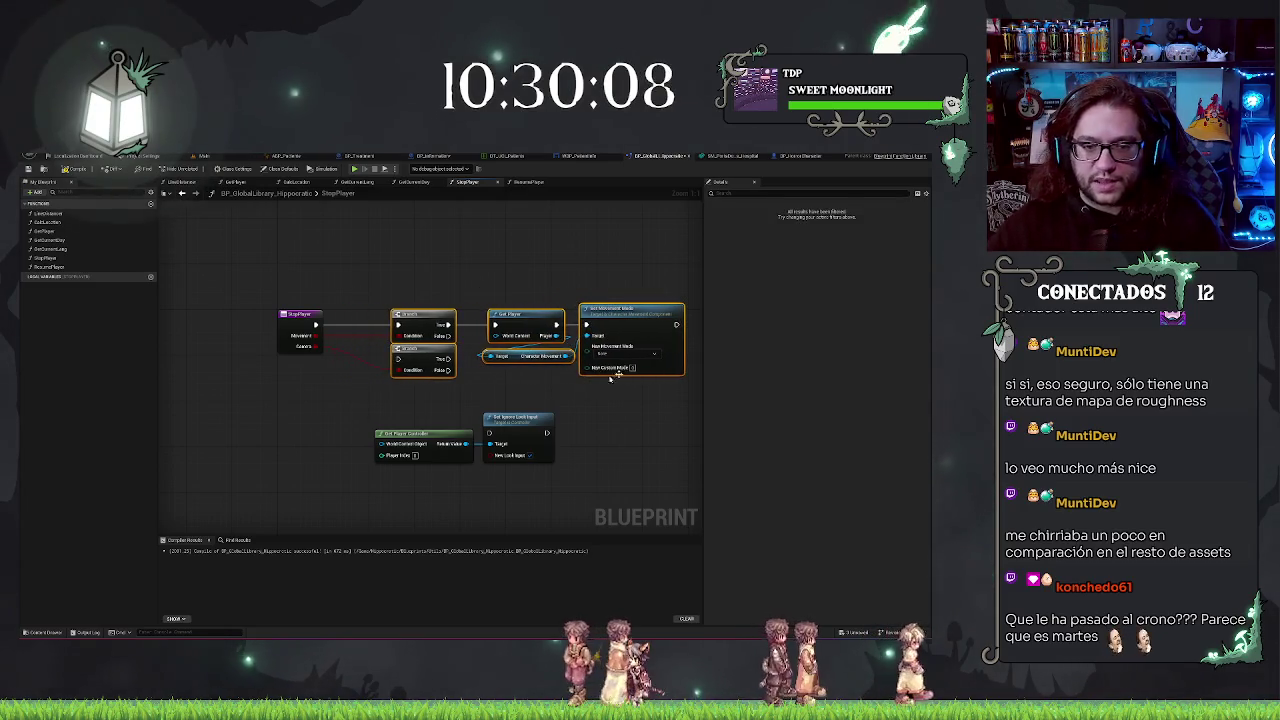
mouse_move(315, 321)
left_mouse_down()
mouse_move(380, 335)
mouse_move(339, 325)
left_mouse_up()
type("setp")
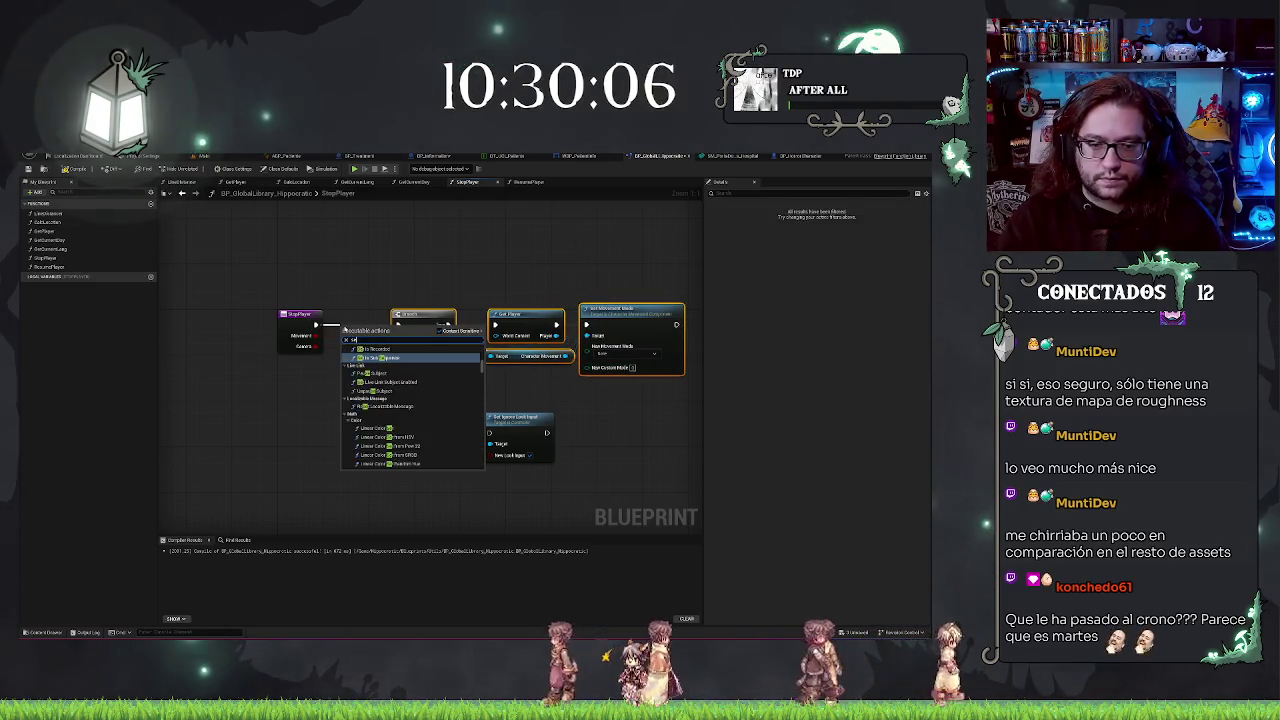
key("Return")
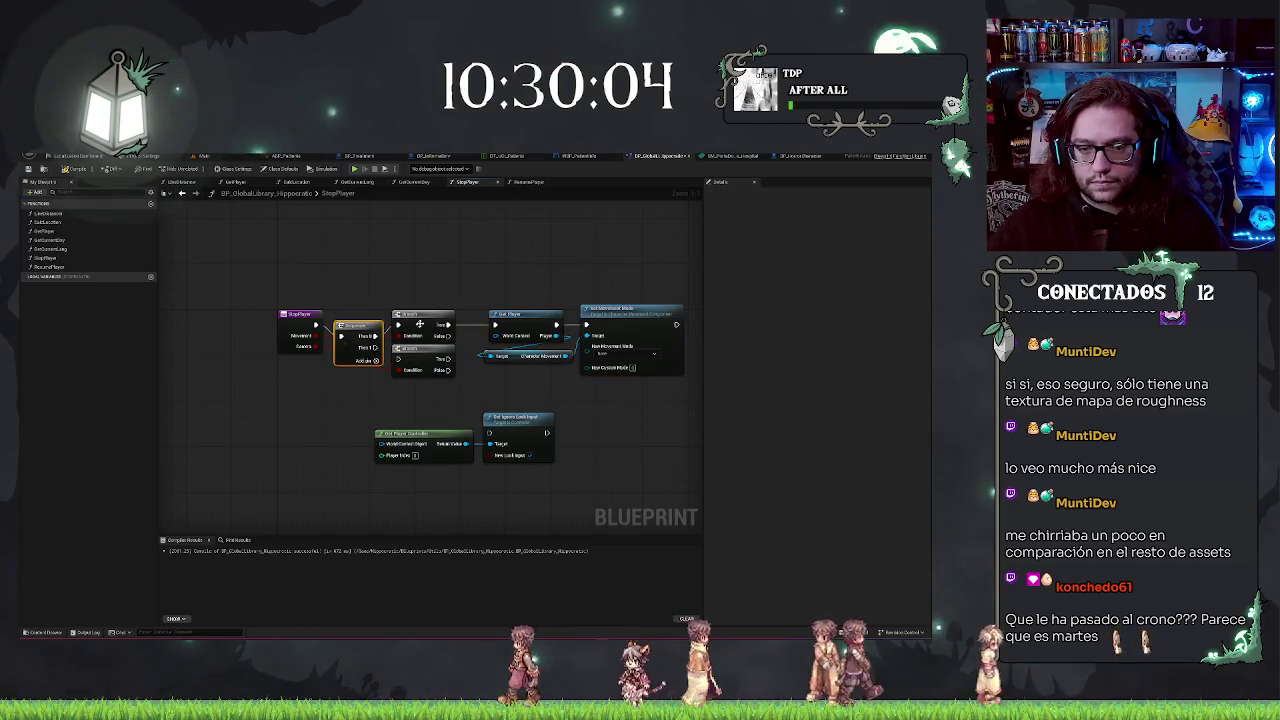
left_click(421, 305)
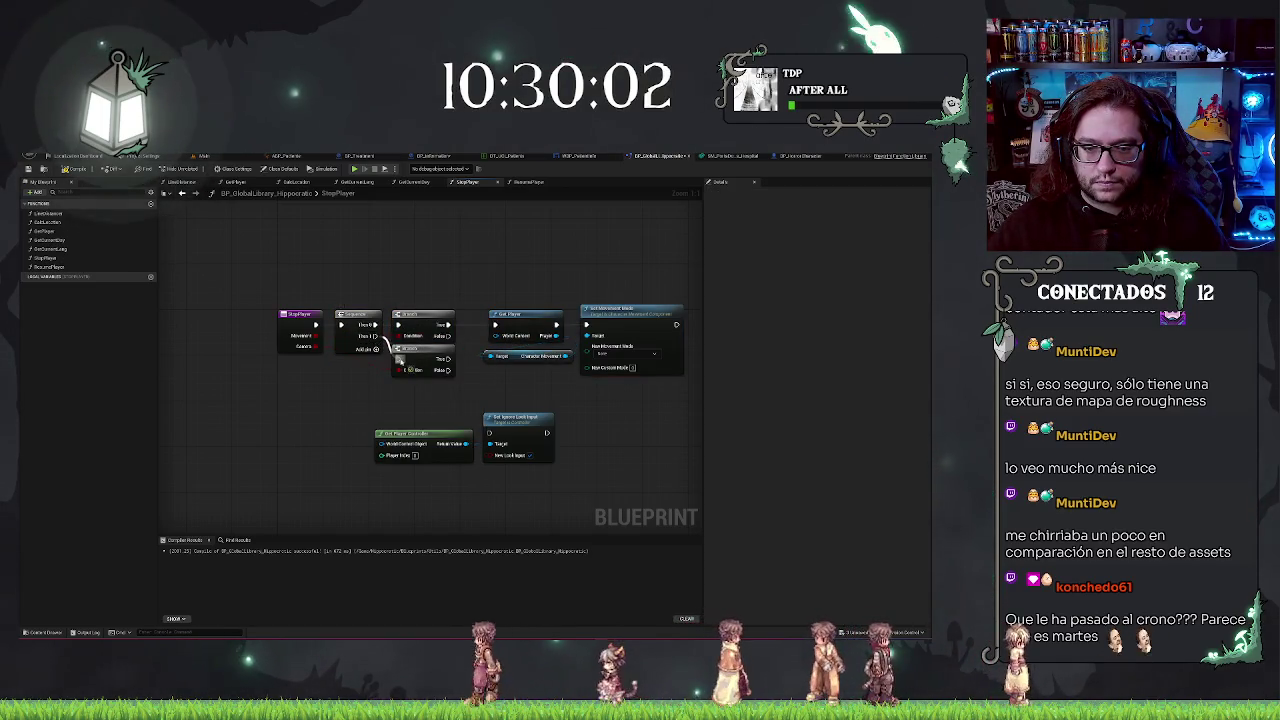
- Rearrange the movement nodes and bring the look-input nodes up under the chain
mouse_move(514, 289)
left_mouse_down()
mouse_move(423, 277)
mouse_move(580, 378)
left_mouse_up()
key("Right")
key("Right")
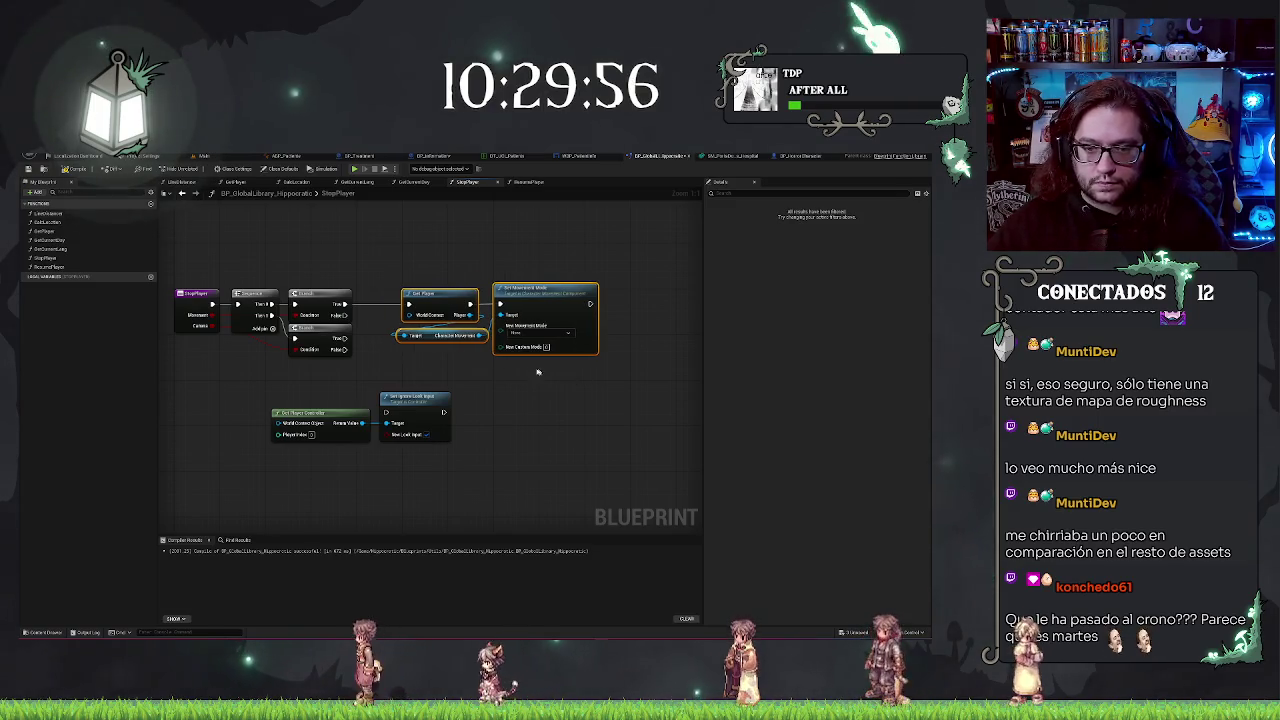
left_click_drag(300, 381, 465, 440)
left_click_drag(425, 403, 538, 373)
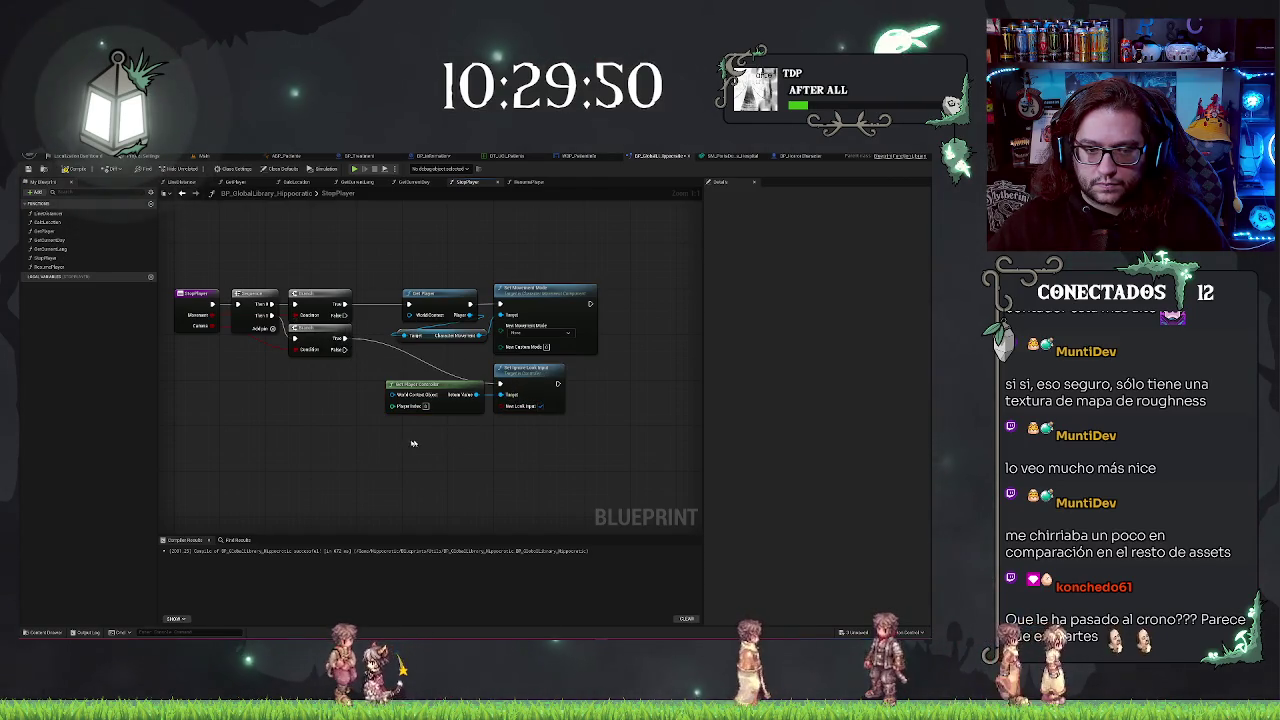
key("Home")
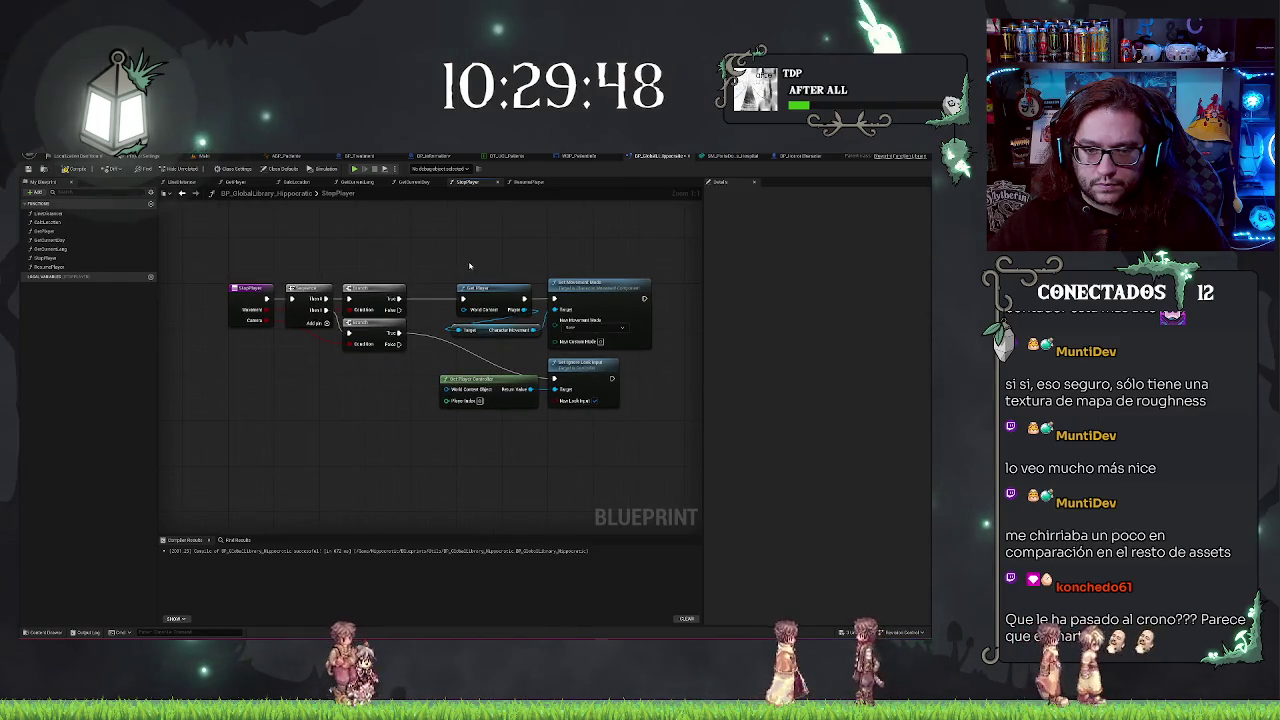
left_click_drag(469, 265, 444, 282)
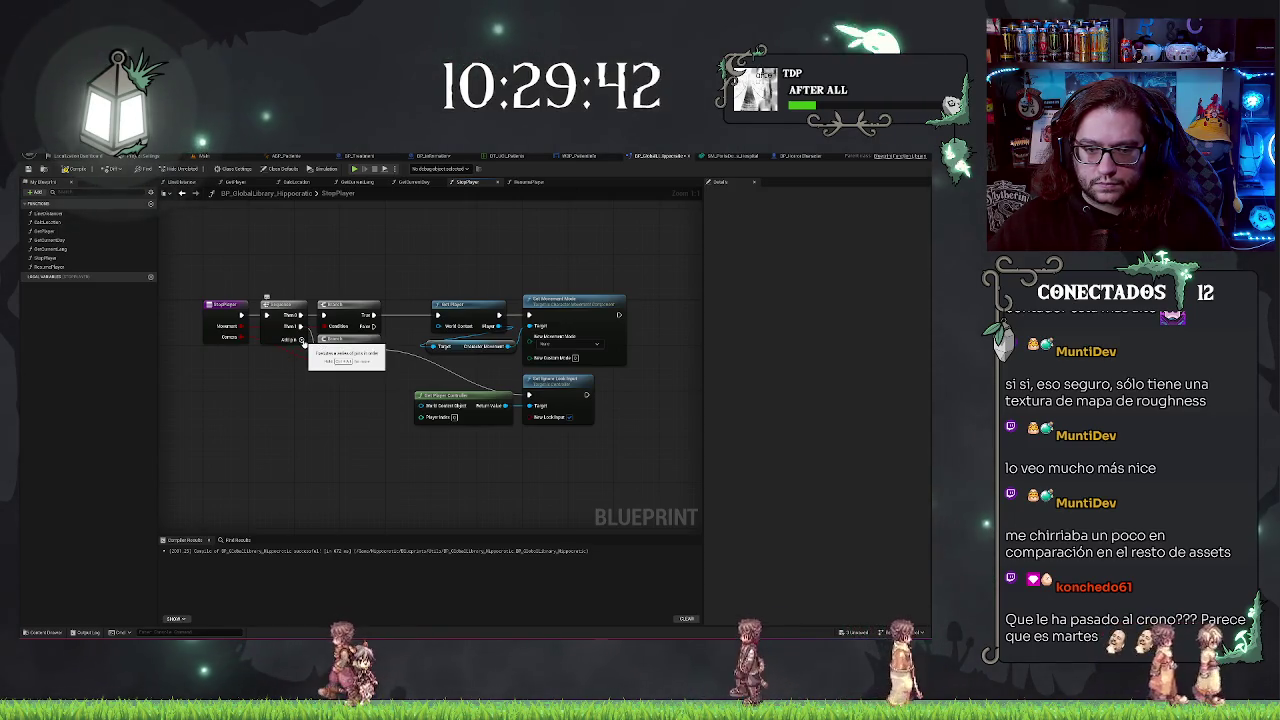
- Add a Then 2 output to the Sequence, placing a second Sequence and an AND node
left_click(301, 340)
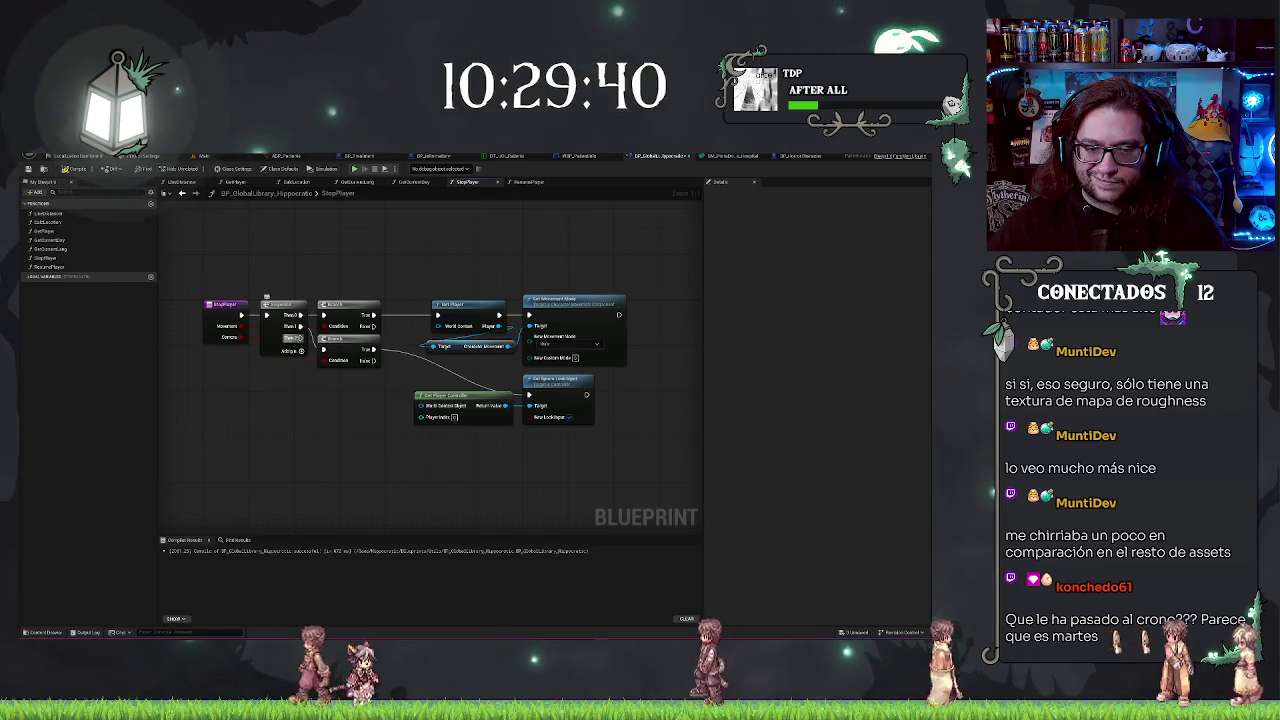
mouse_move(301, 338)
left_mouse_down()
mouse_move(307, 428)
mouse_move(346, 379)
mouse_move(430, 329)
mouse_move(397, 406)
mouse_move(248, 337)
mouse_move(265, 382)
left_mouse_up()
type("sequence")
key("Return")
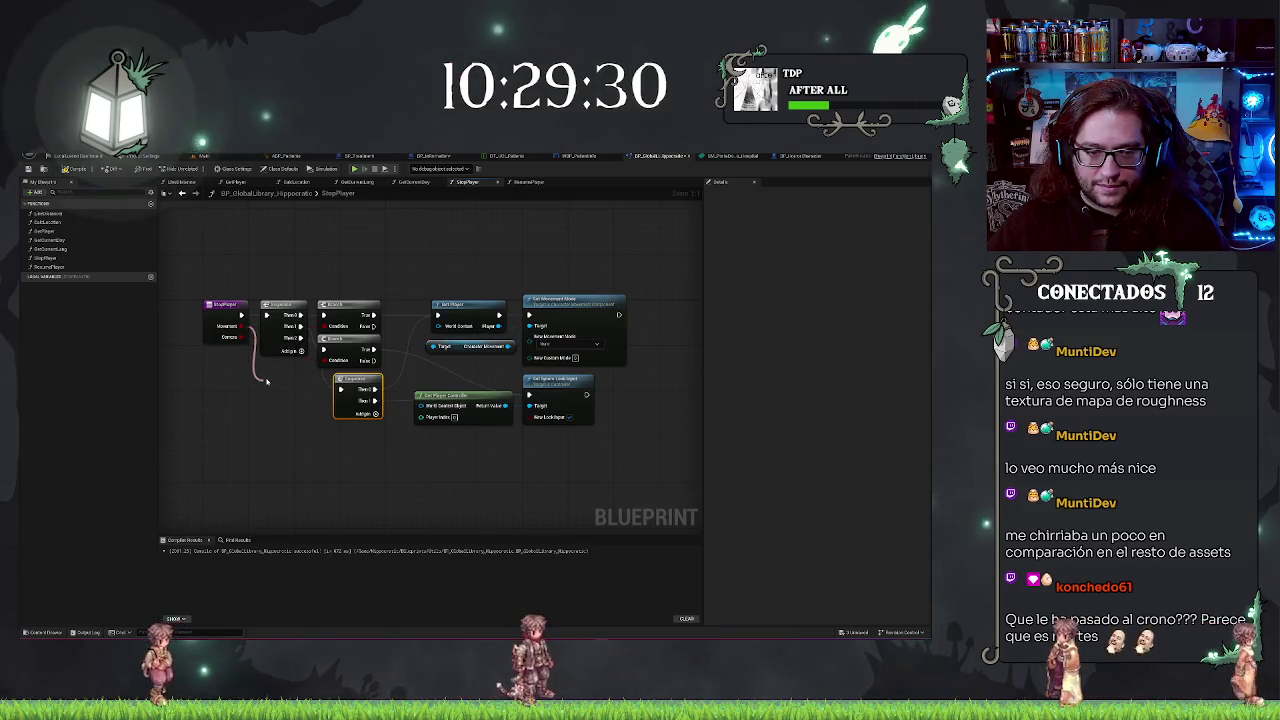
type("and")
key("Return")
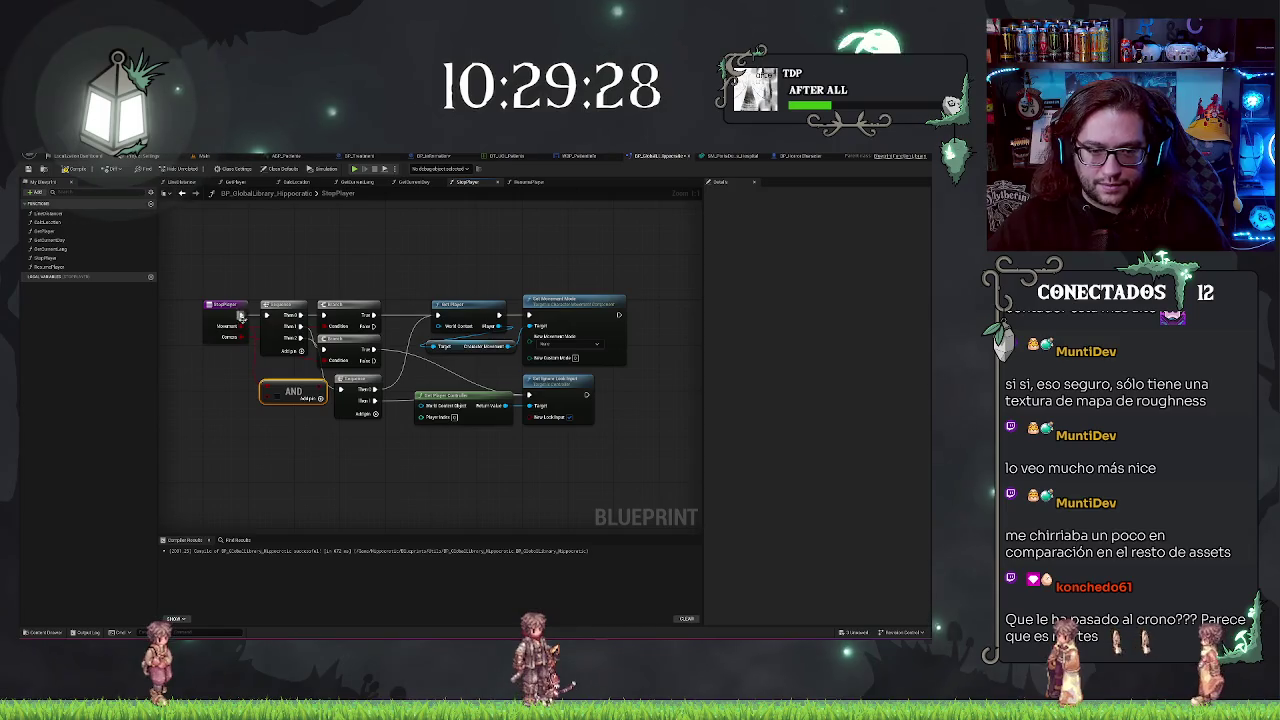
- Wire the Camera input into the AND node, add a Branch beside it, and compile
left_click_drag(239, 332, 242, 341)
left_click_drag(266, 399, 269, 393)
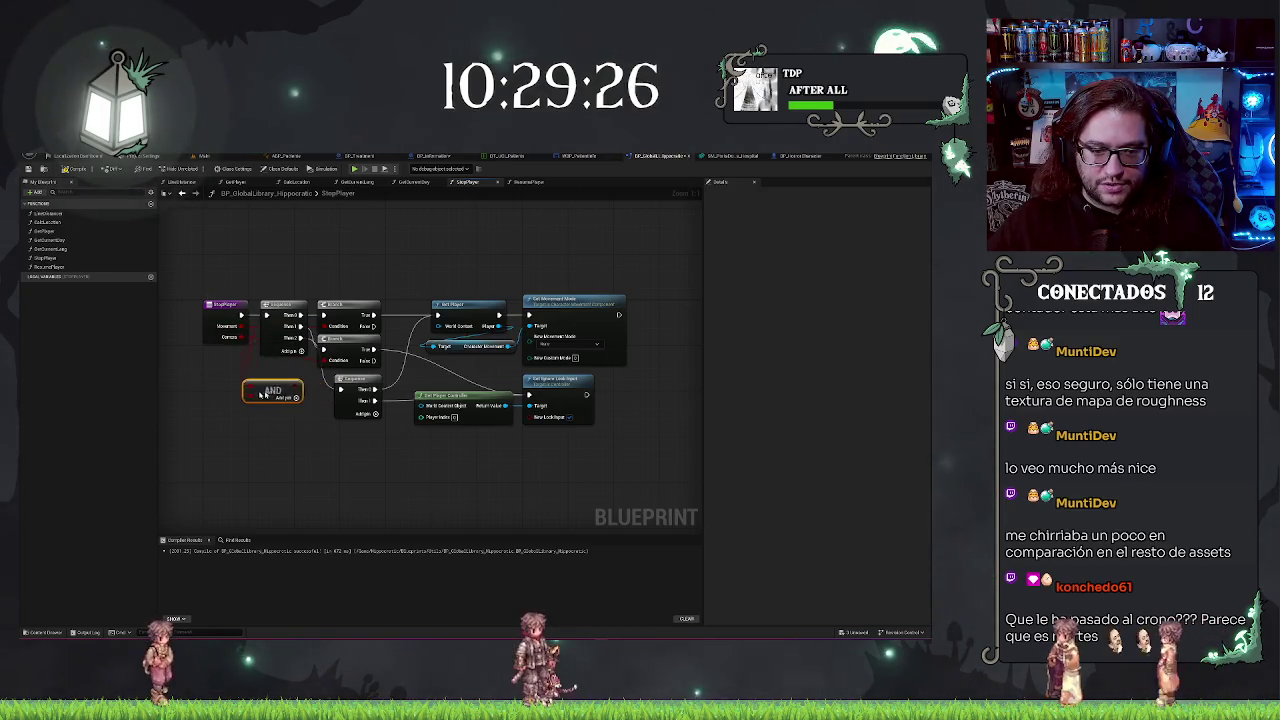
left_click(270, 375)
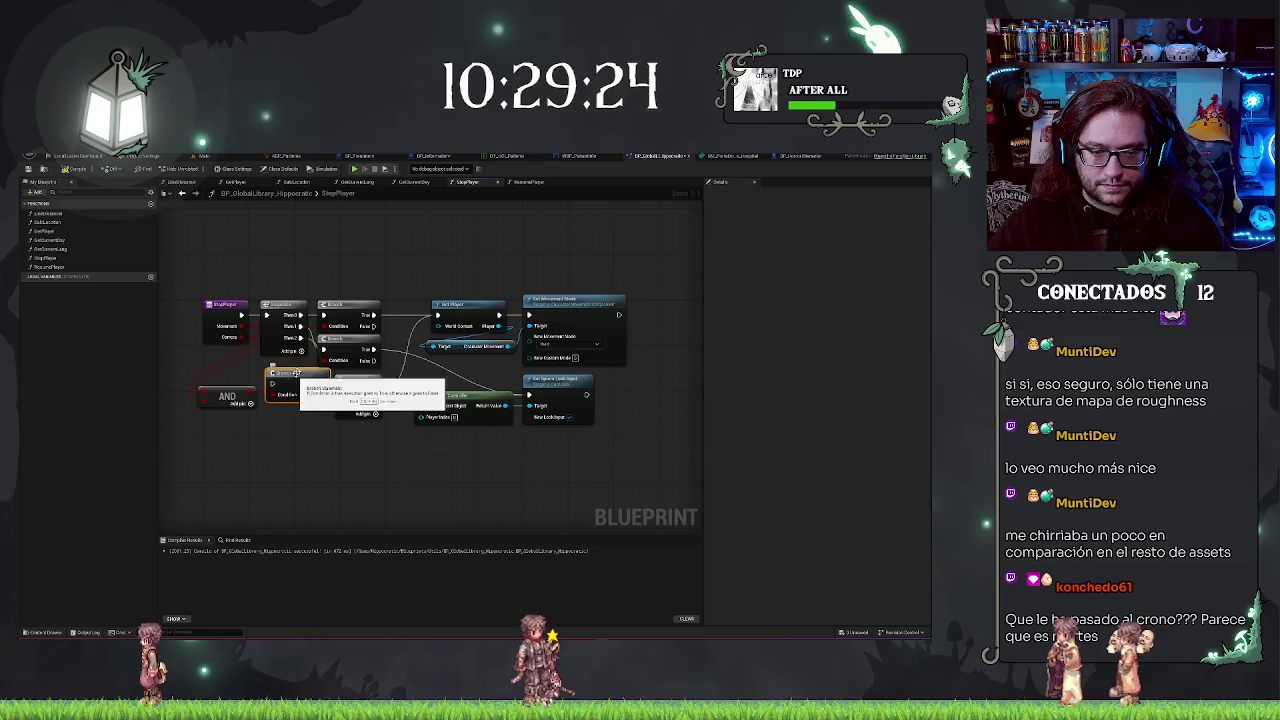
left_click_drag(298, 381, 304, 418)
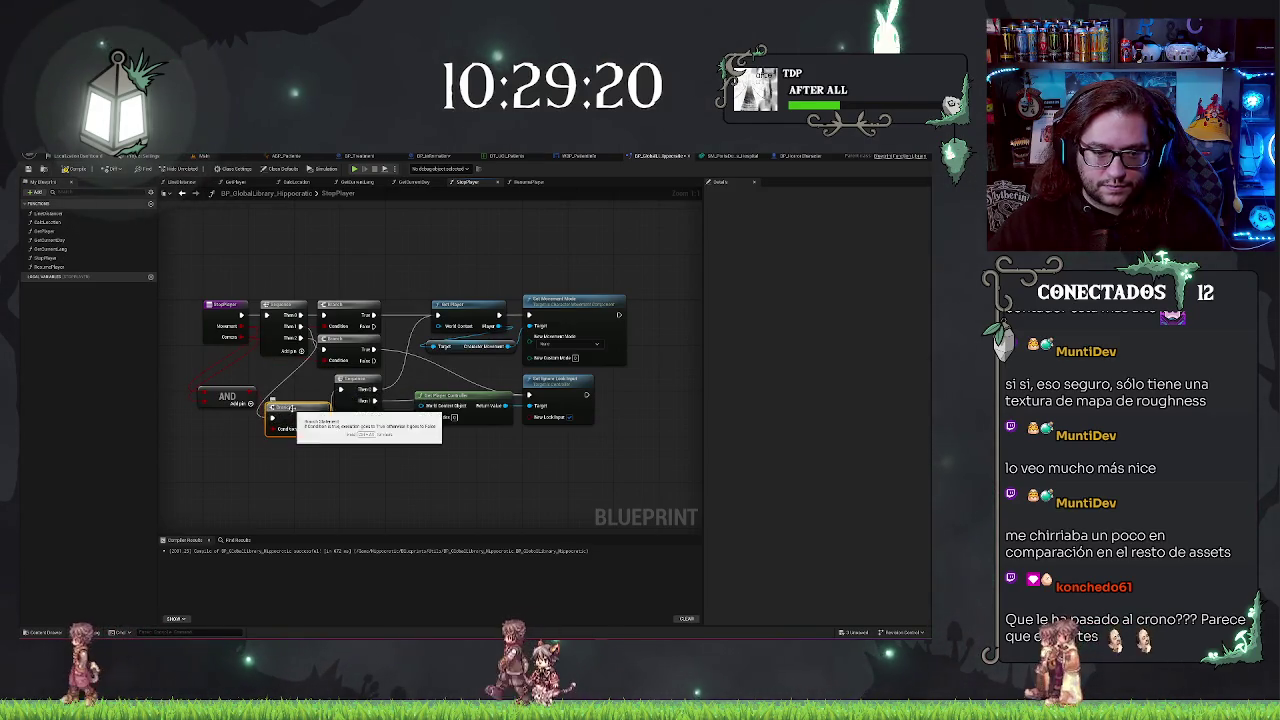
left_click_drag(304, 418, 294, 387)
left_click(280, 448)
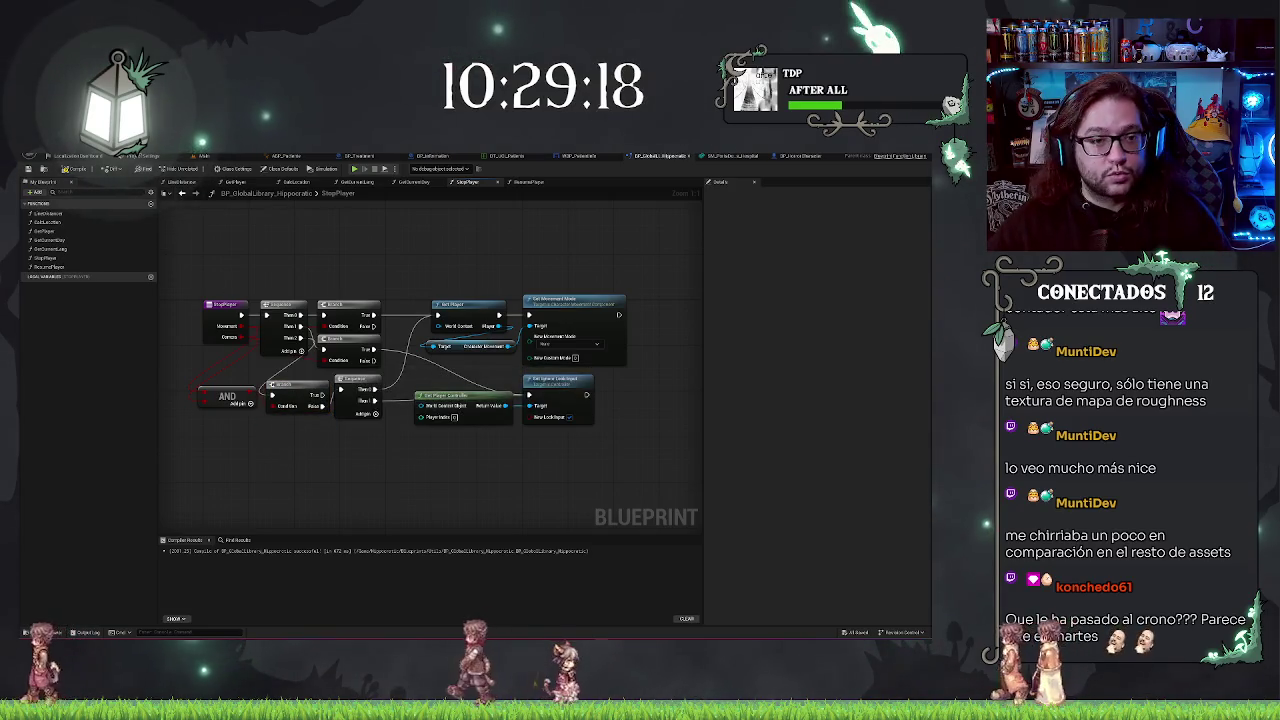
left_click(76, 170)
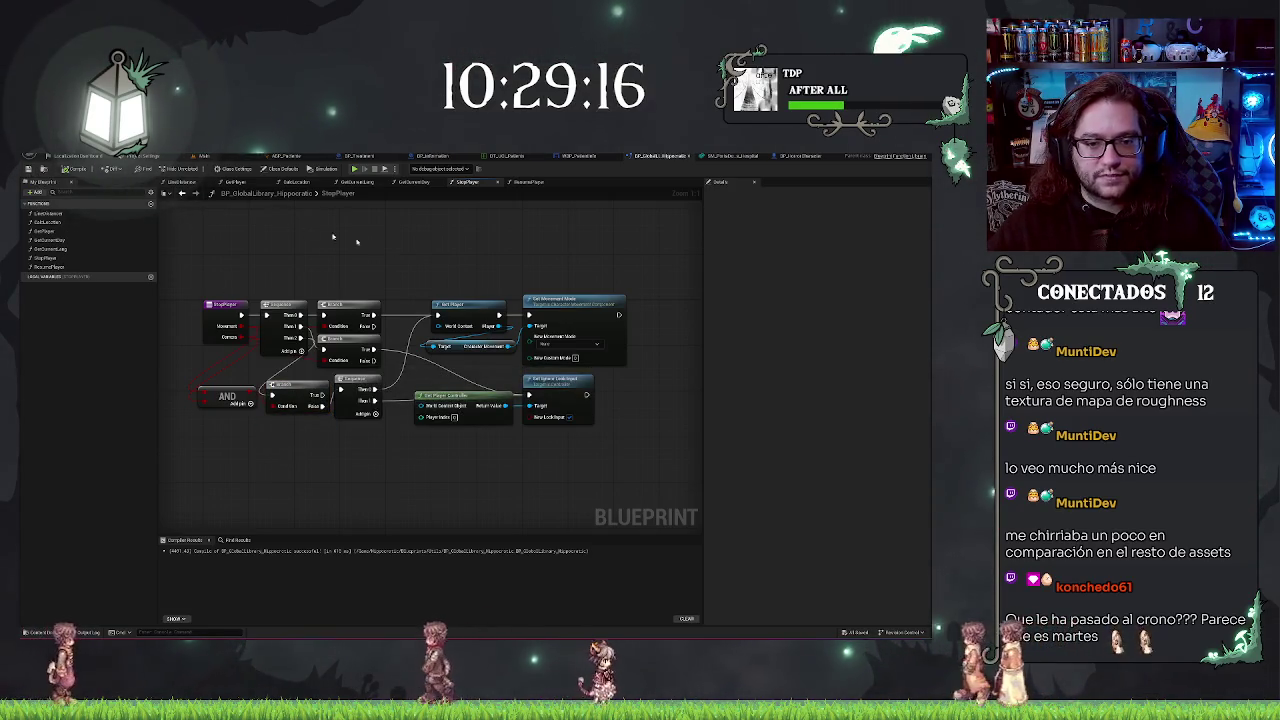
key("Home")
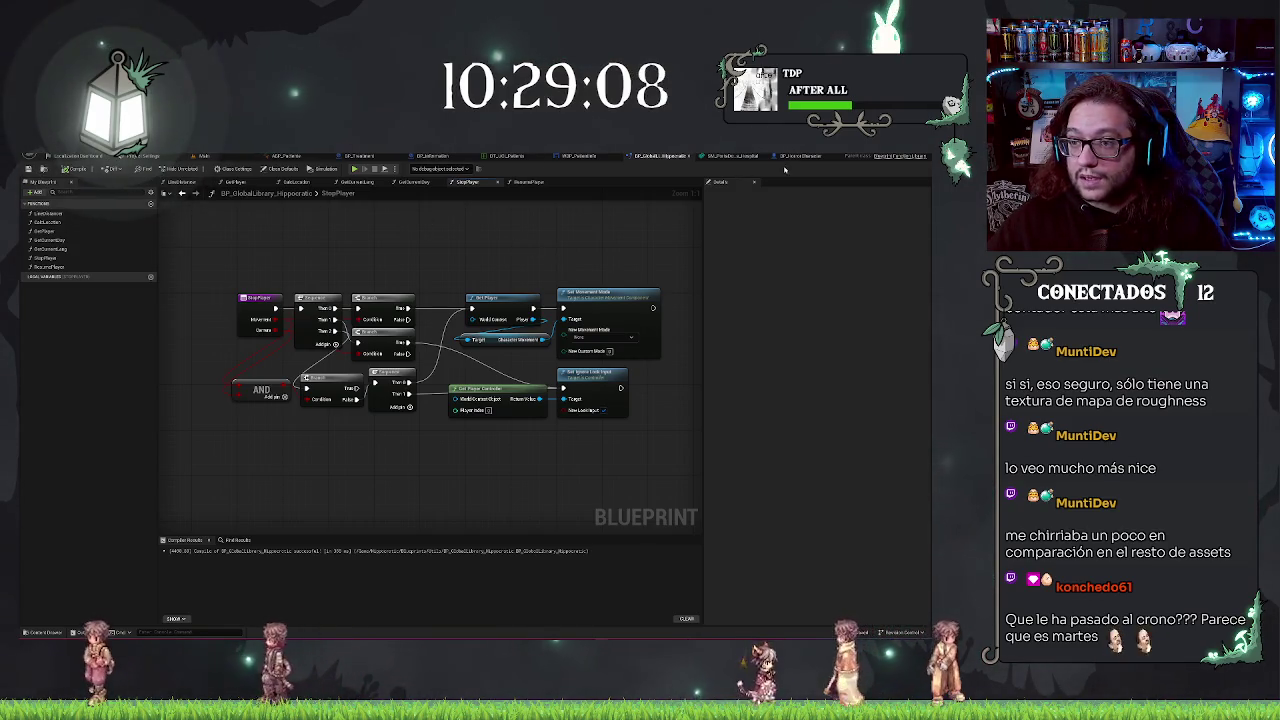
- In BP_Information, recombine the Lerp (Vector) output and New Location pin, then wire them together
left_click(433, 156)
left_click(515, 322, "alt")
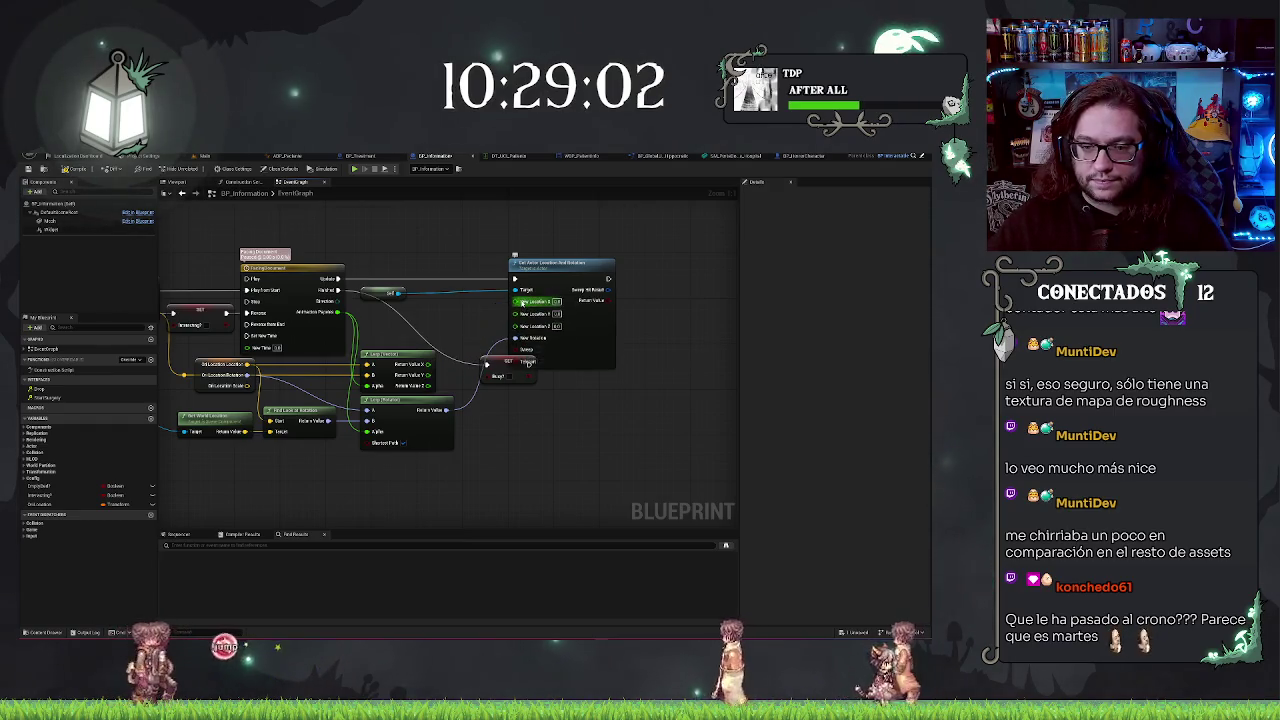
right_click(527, 305)
left_click(553, 330)
right_click(430, 364)
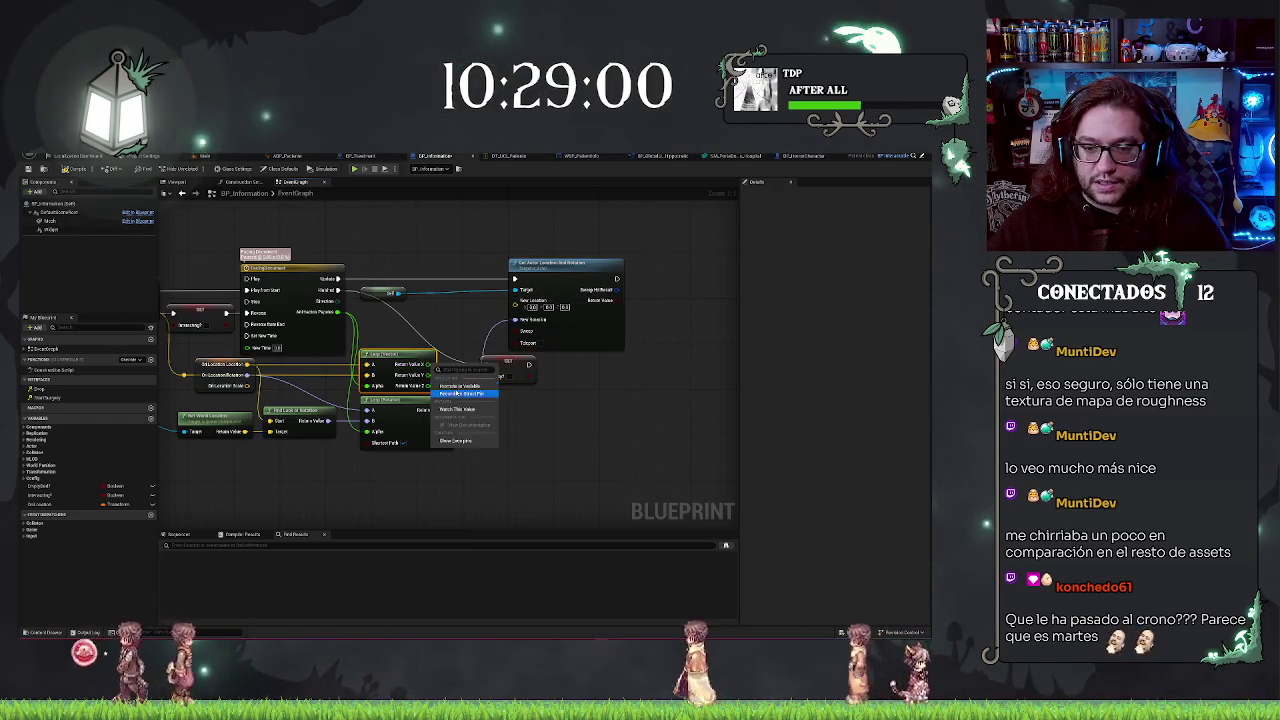
left_click(460, 393)
mouse_move(431, 364)
left_mouse_down()
mouse_move(520, 318)
mouse_move(515, 300)
left_mouse_up()
- Move the Remove Player node below Set Player and return to the level viewport by the bed
left_click_drag(531, 423, 473, 423)
left_click(541, 337)
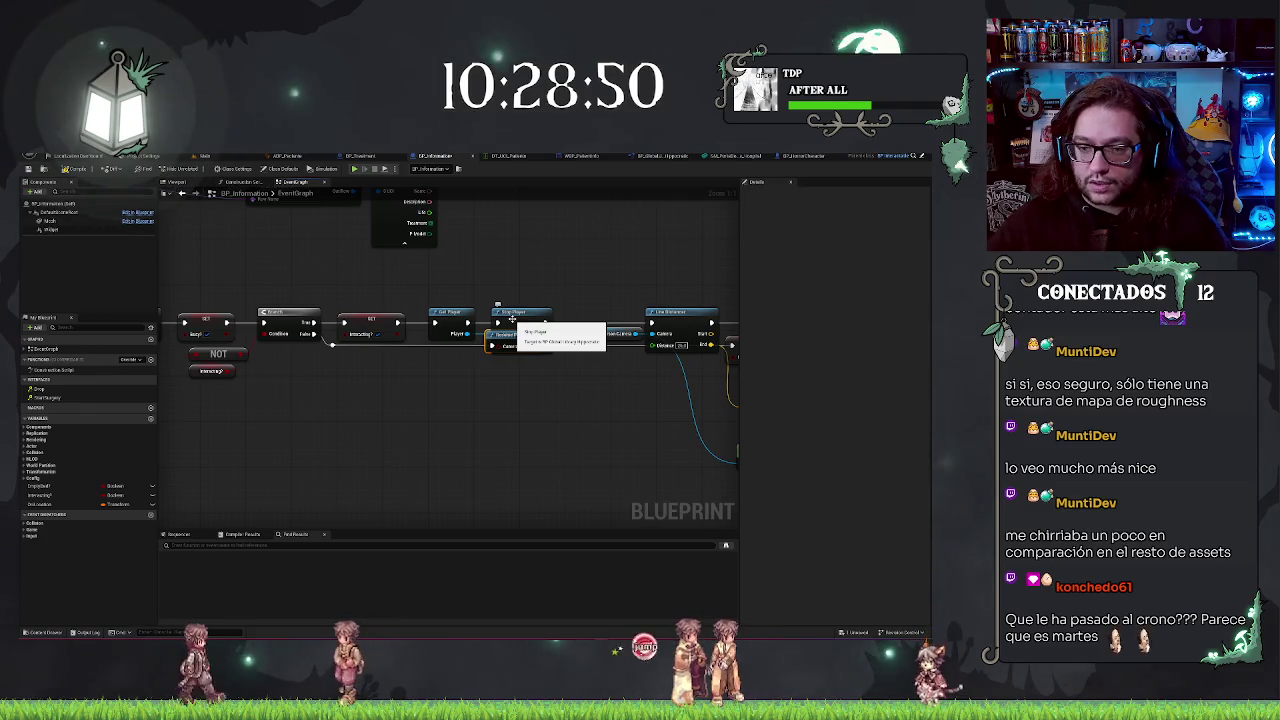
left_click_drag(485, 334, 432, 334)
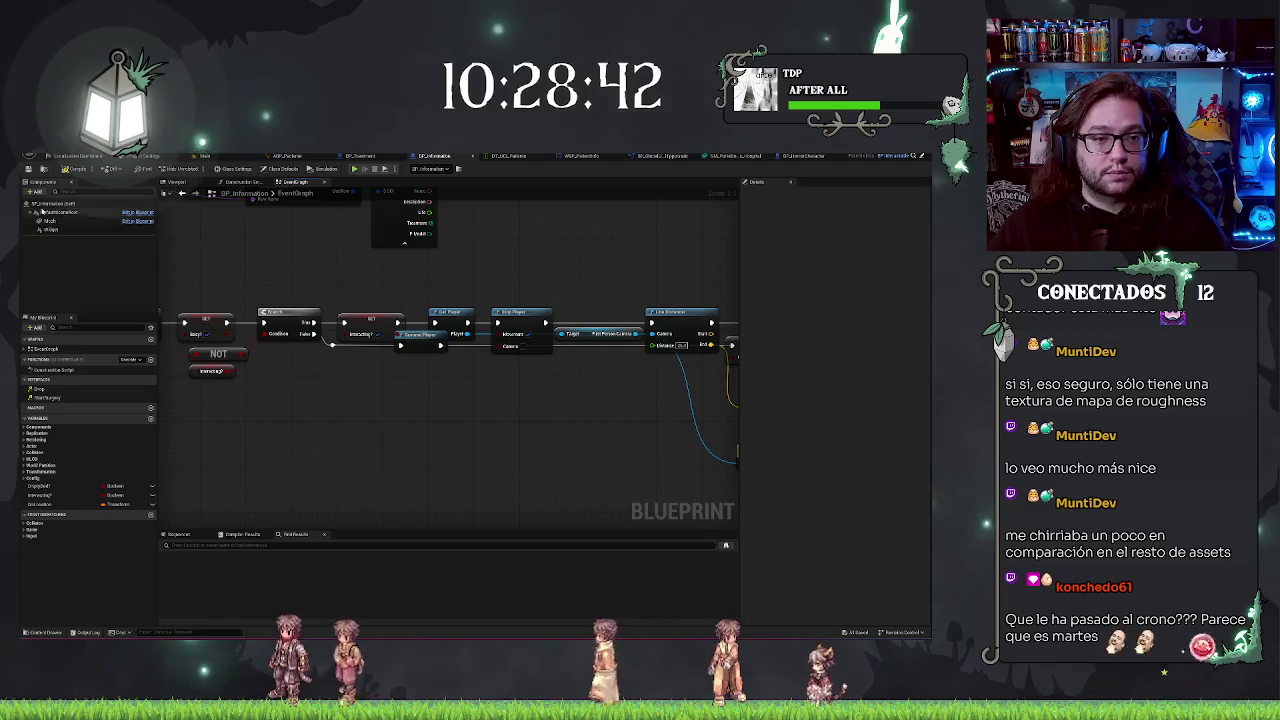
left_click_drag(479, 439, 269, 429)
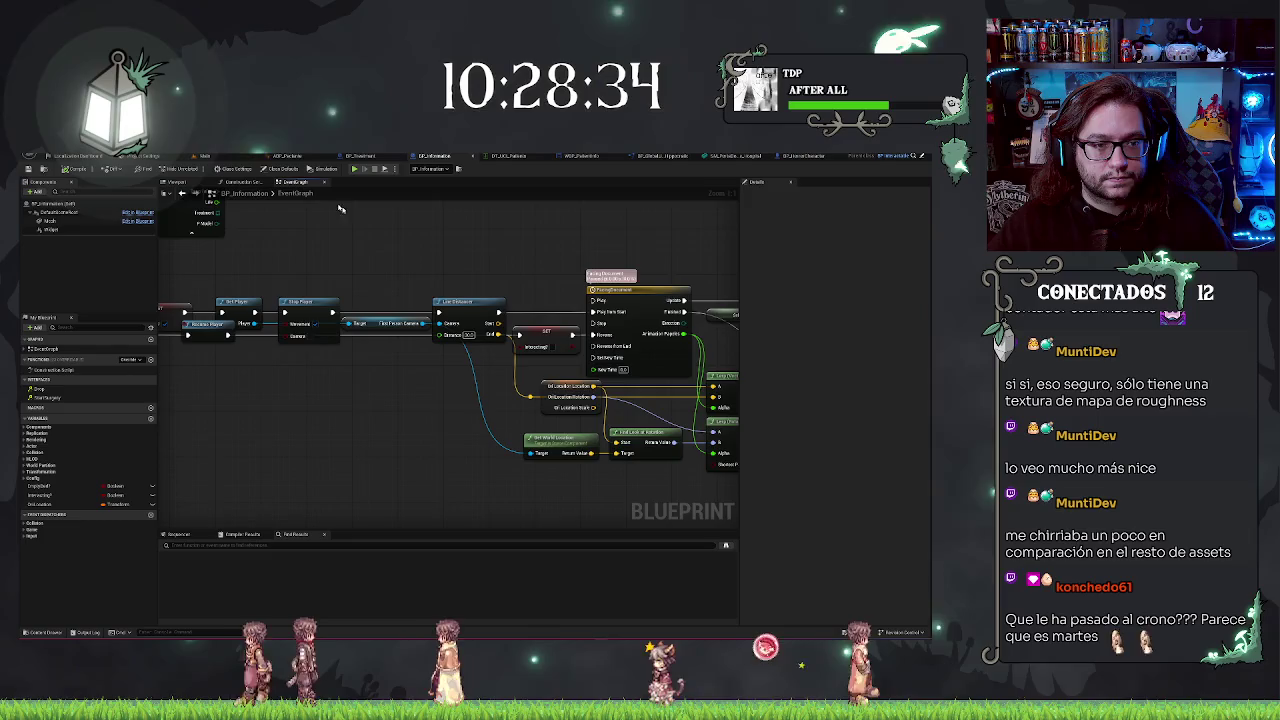
left_click(205, 157)
left_click_drag(400, 350, 500, 335)
right_click(392, 232)
- Play-test the level, pick up the clipboard to read its sheet, then return to BP_Information
key("Escape")
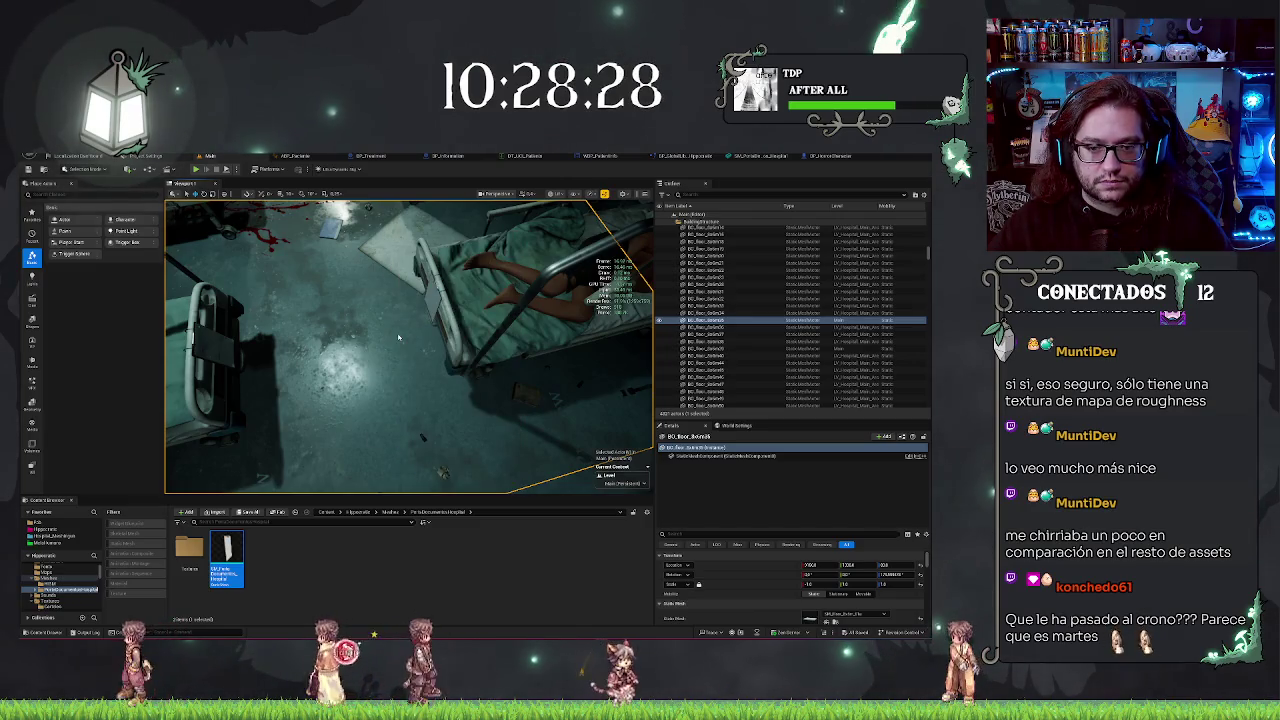
key("alt+p")
left_click(408, 347)
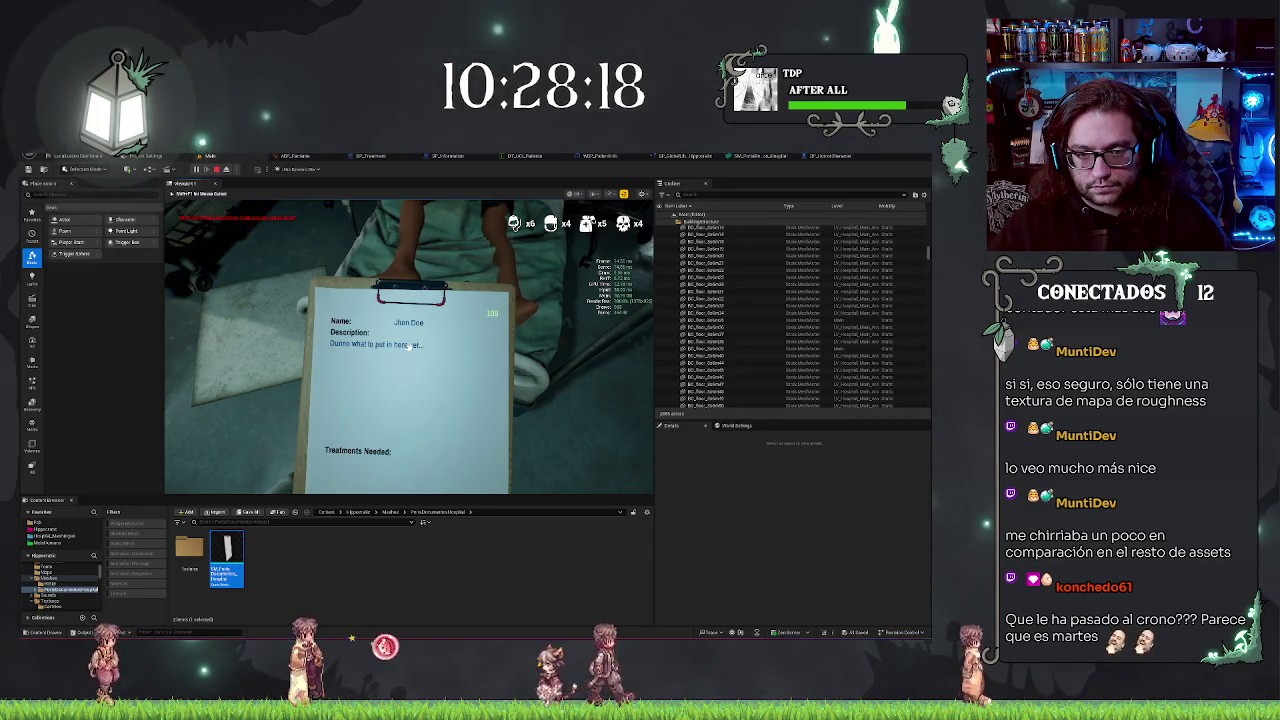
key("Escape")
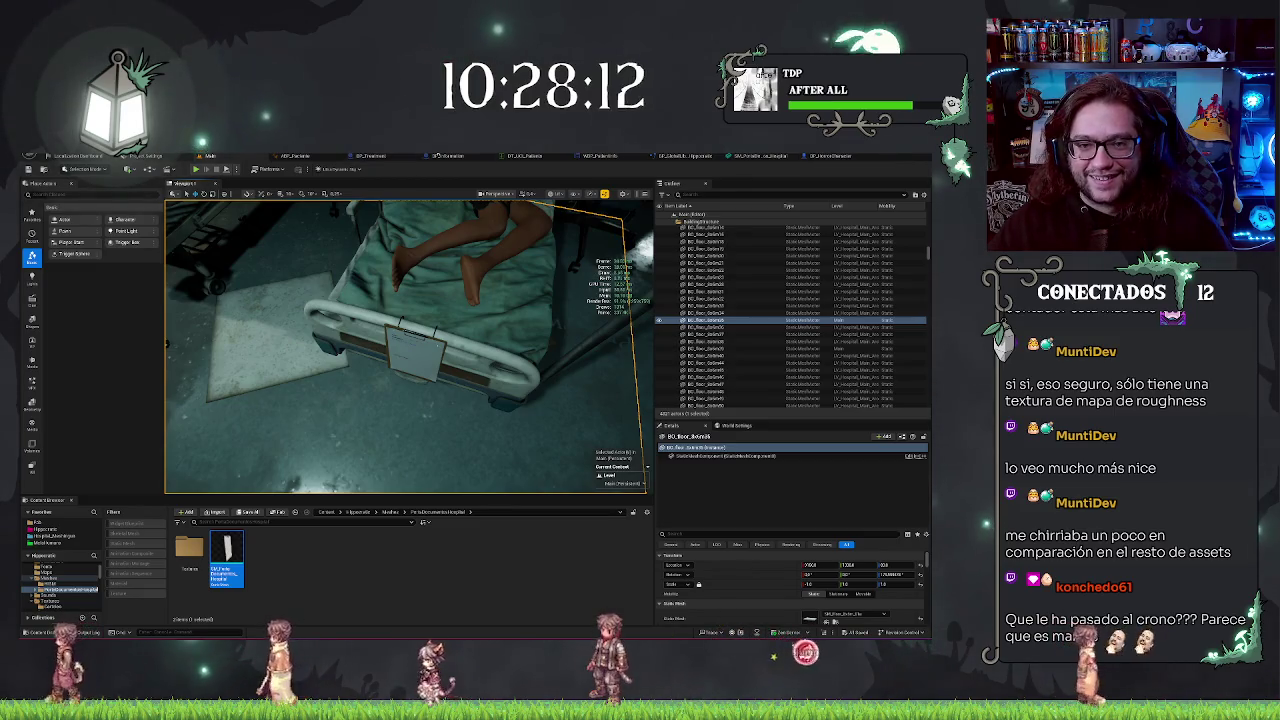
left_click(435, 156)
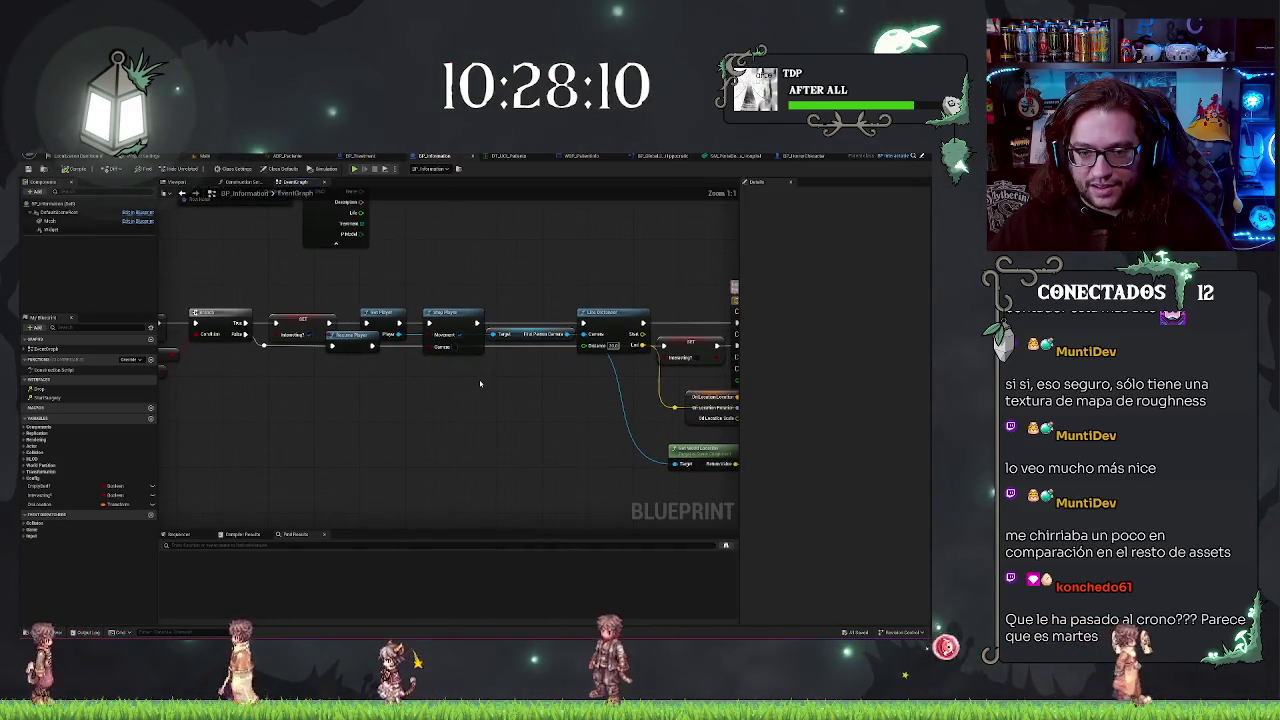
- Open the StopPlayer graph and inspect its Branch, Set Movement Mode and Set Ignore Look Input nodes
double_click(452, 322)
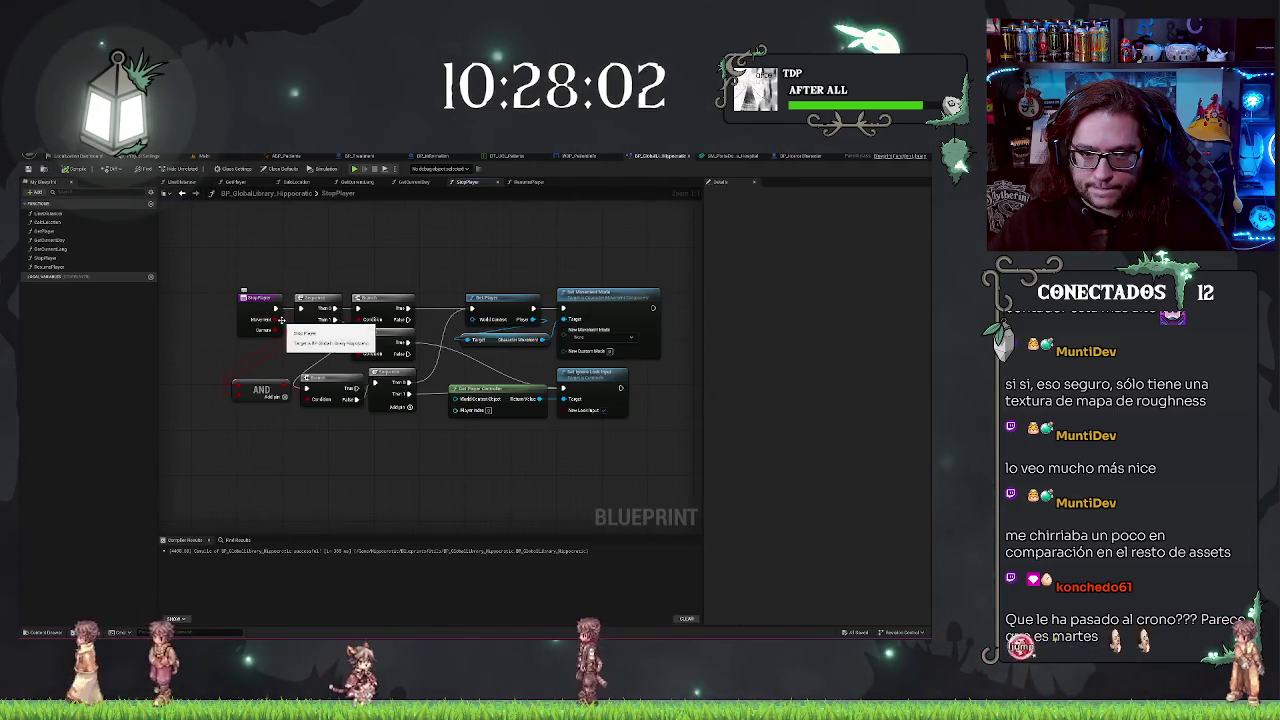
left_click(384, 297)
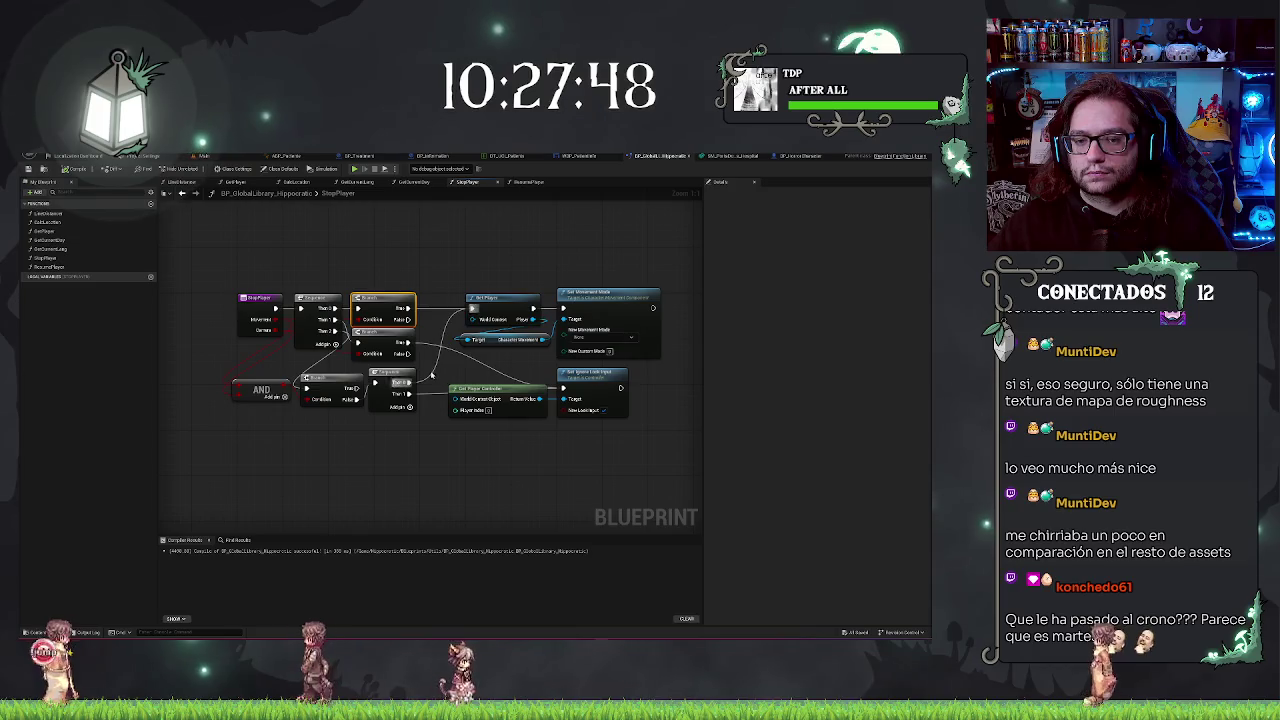
left_click(605, 298)
left_click(590, 374)
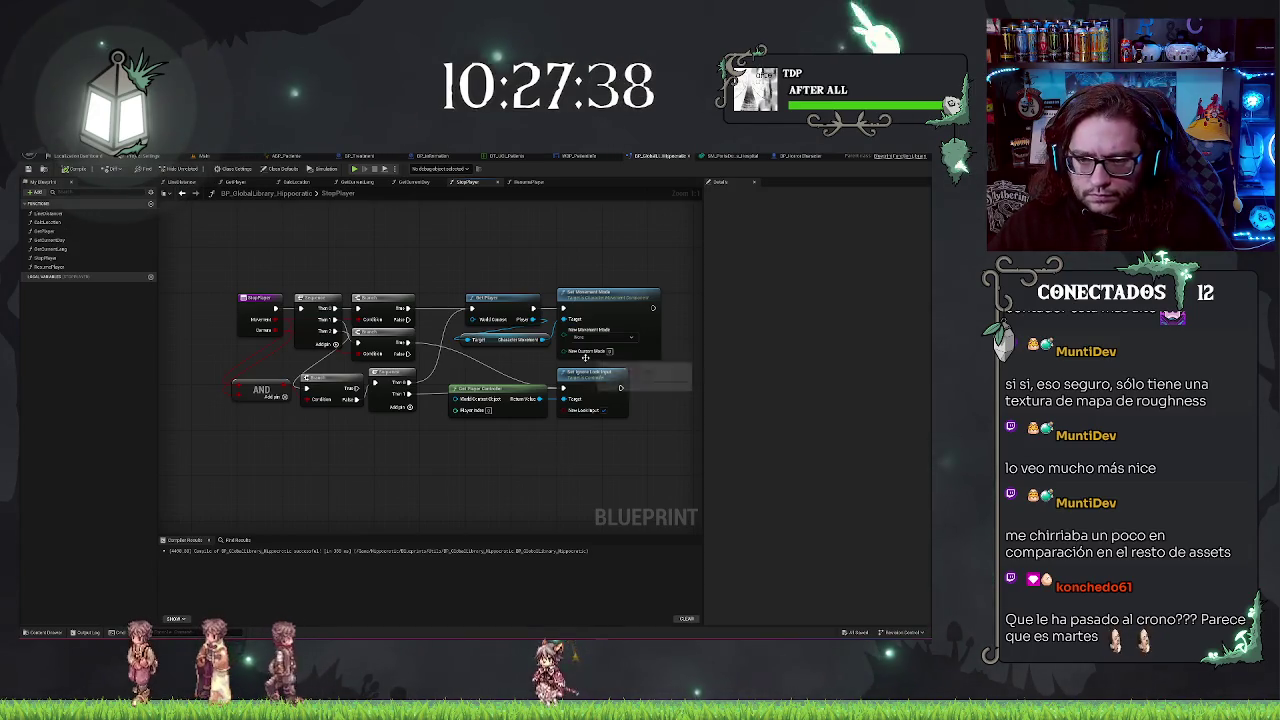
mouse_move(612, 374)
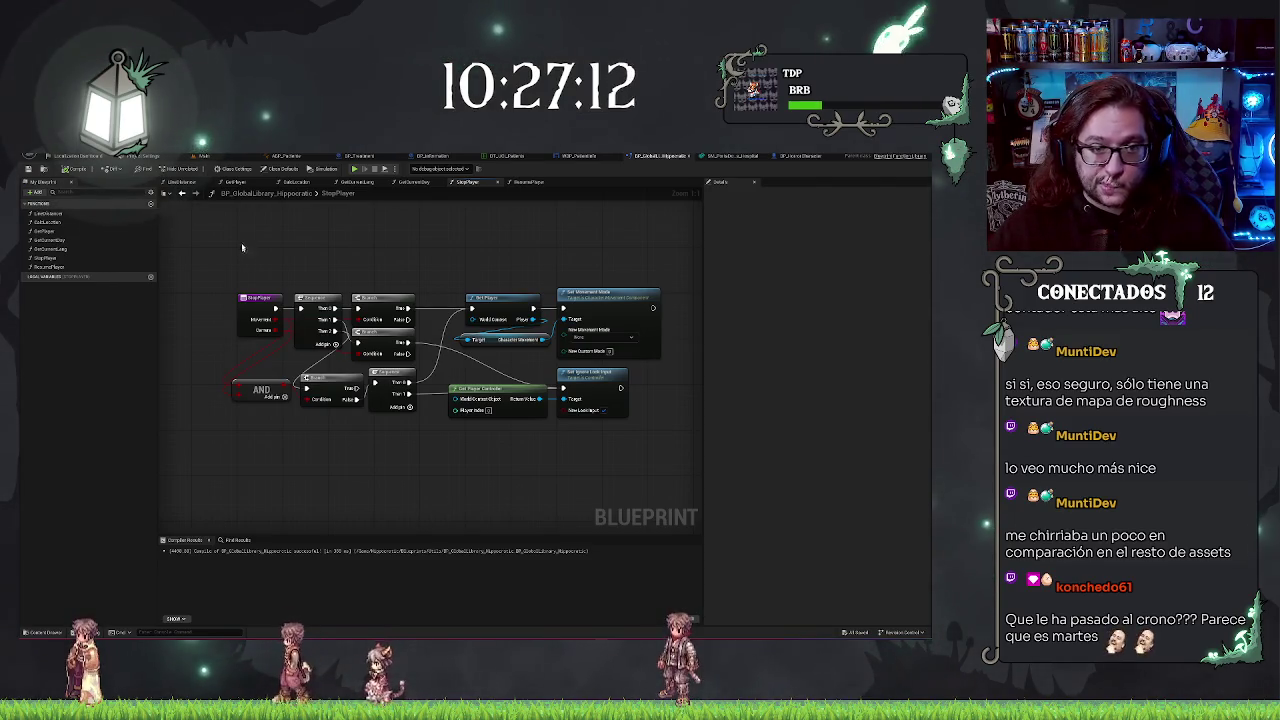
left_click(205, 156)
- Play from the foot of the bed, pick up the clipboard, then stop the session
mouse_move(408, 345)
left_mouse_down()
mouse_move(465, 345)
mouse_move(425, 190)
left_mouse_up()
right_click(425, 190)
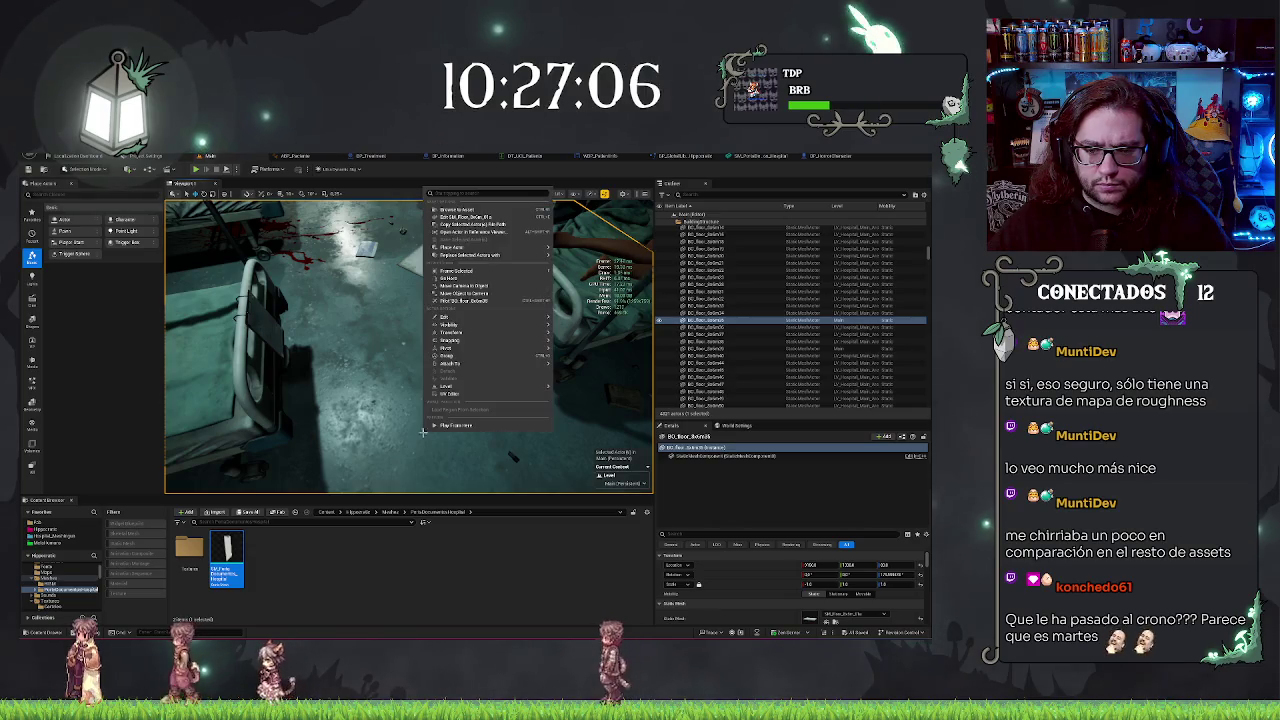
left_click(453, 428)
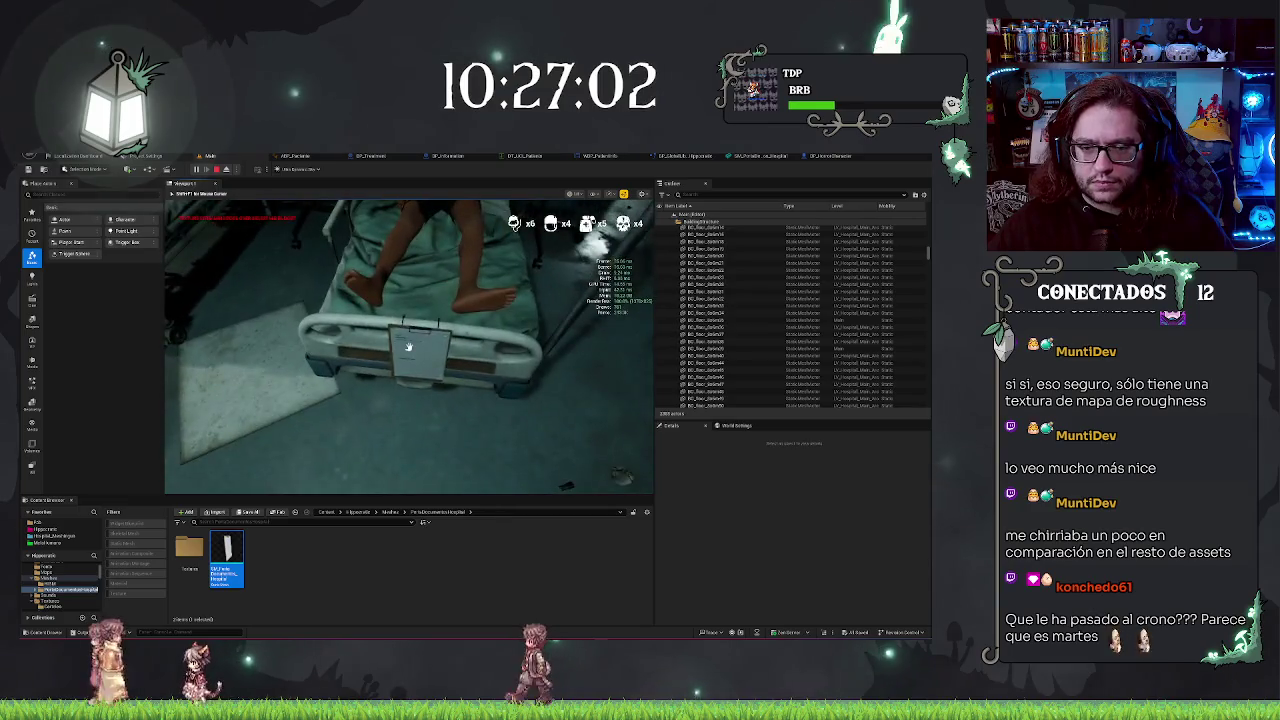
left_click(408, 346)
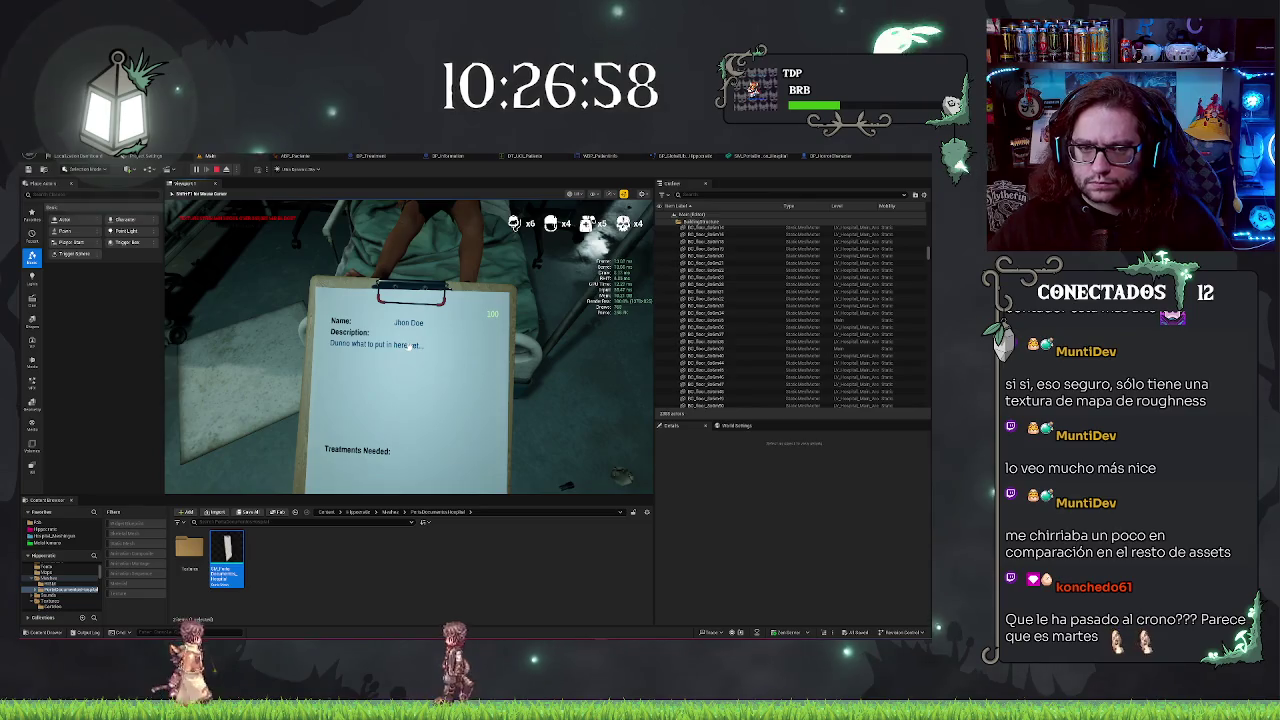
key("Escape")
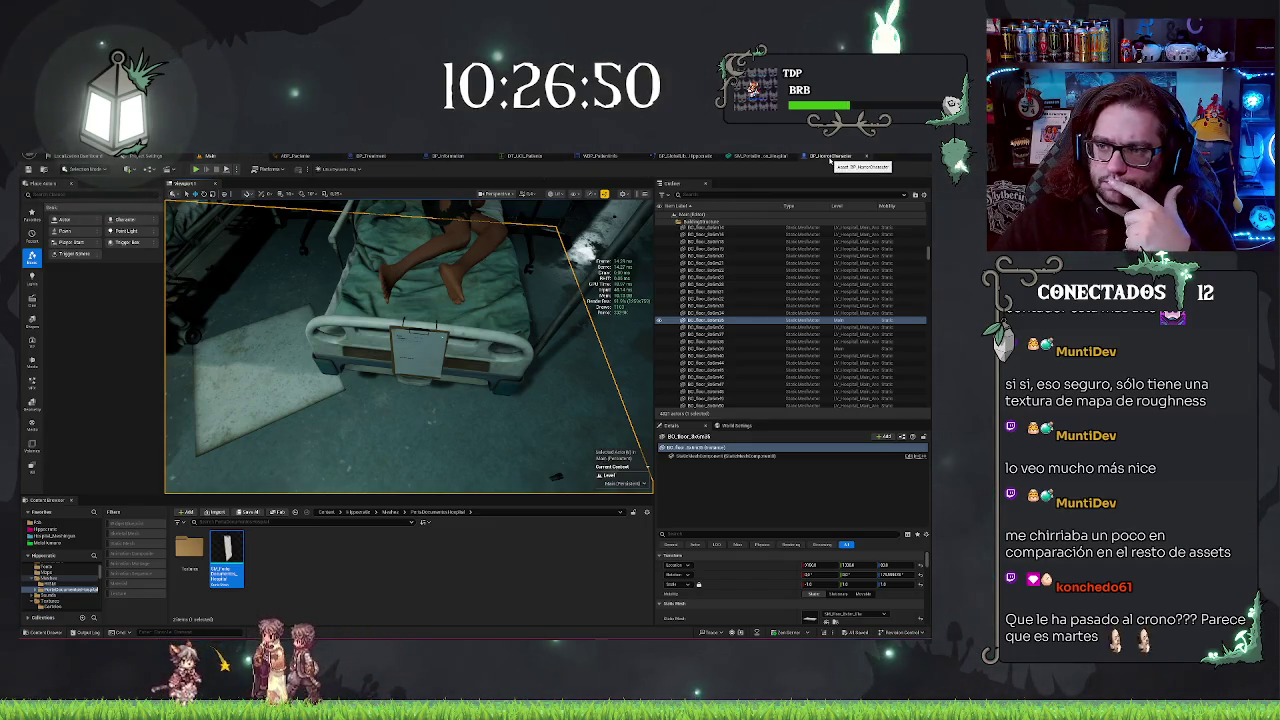
- Play again, pick up and drop the clipboard, stop, and open WBP_PatientInfo
left_click_drag(320, 242, 386, 200)
right_click(386, 200)
left_click(410, 430)
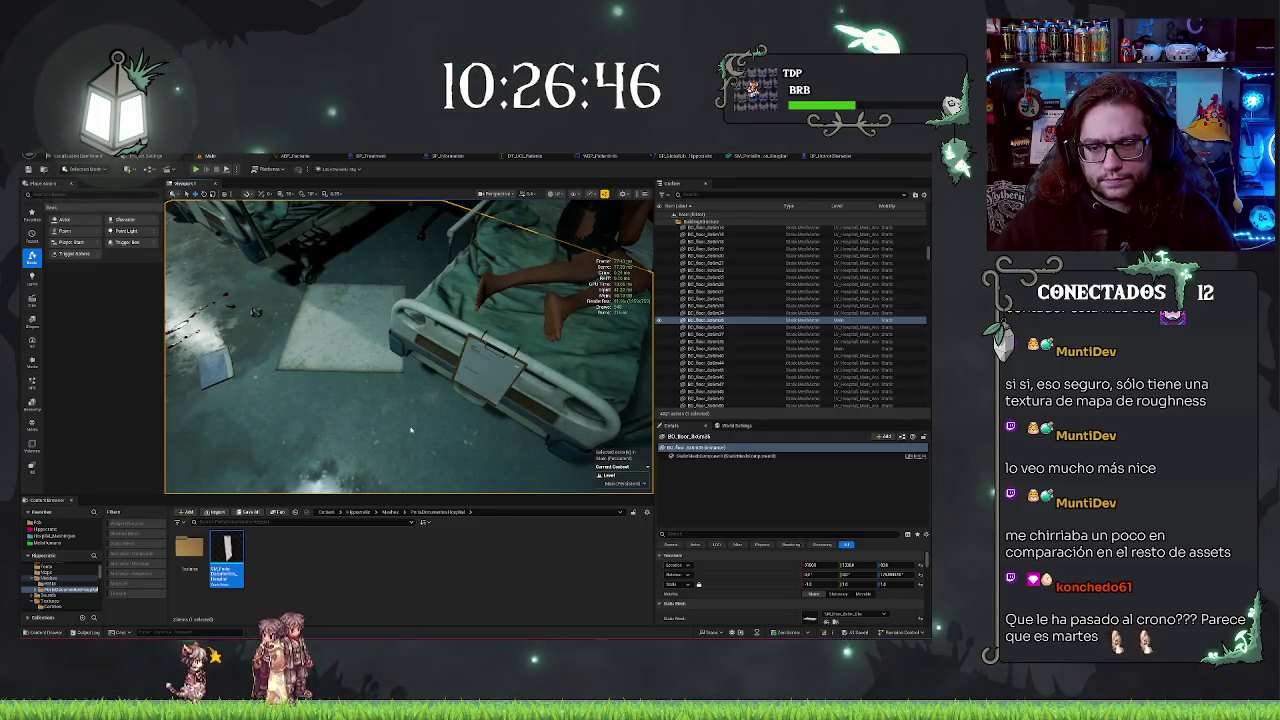
key("alt+p")
left_click(408, 345)
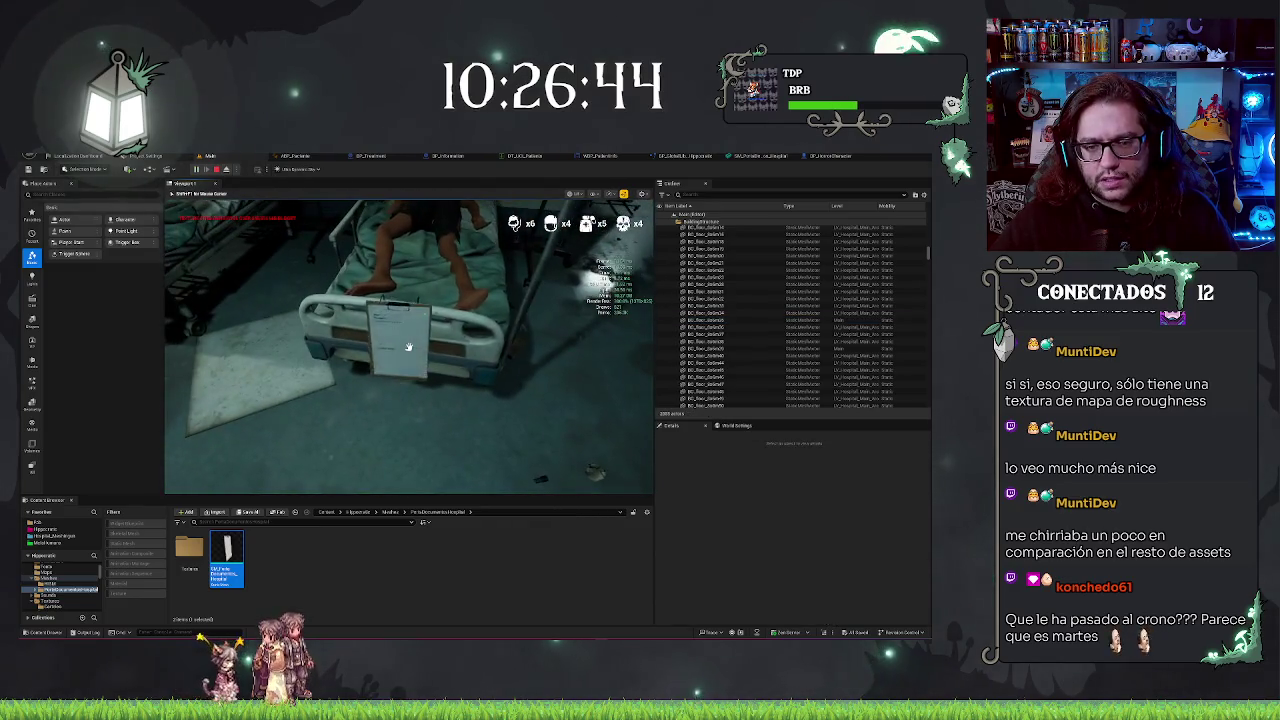
left_click(408, 345)
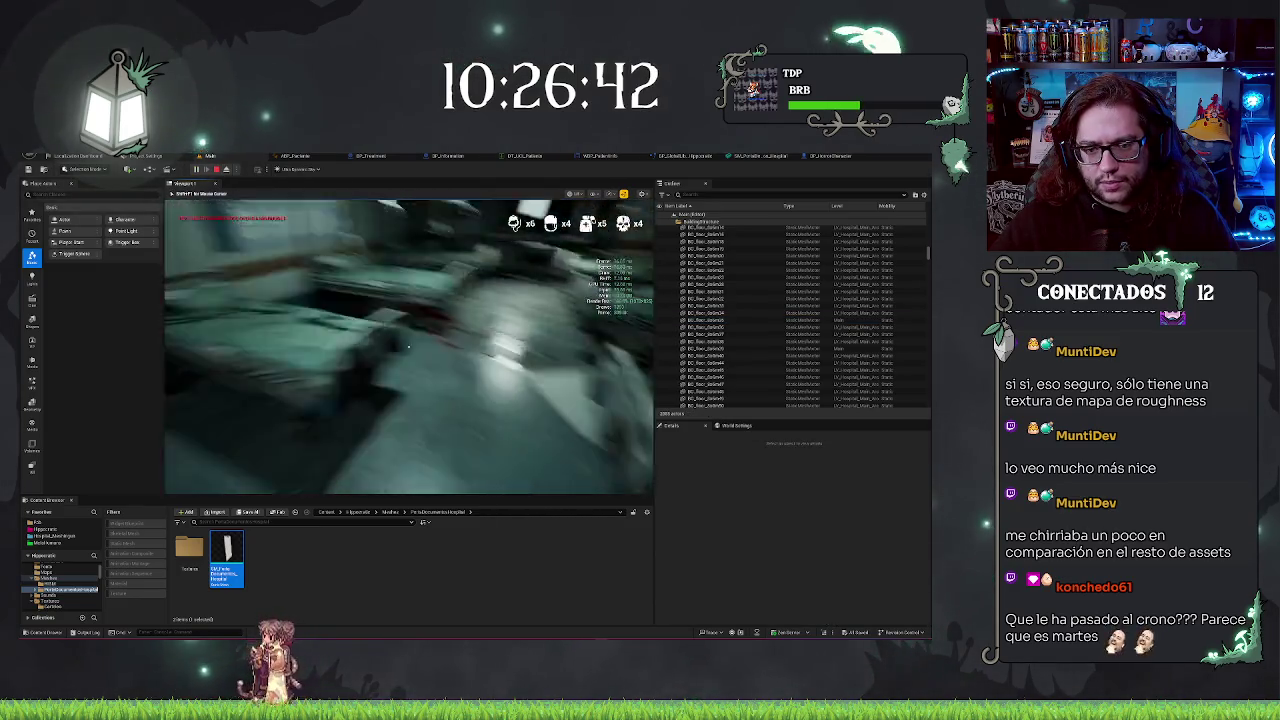
key("Escape")
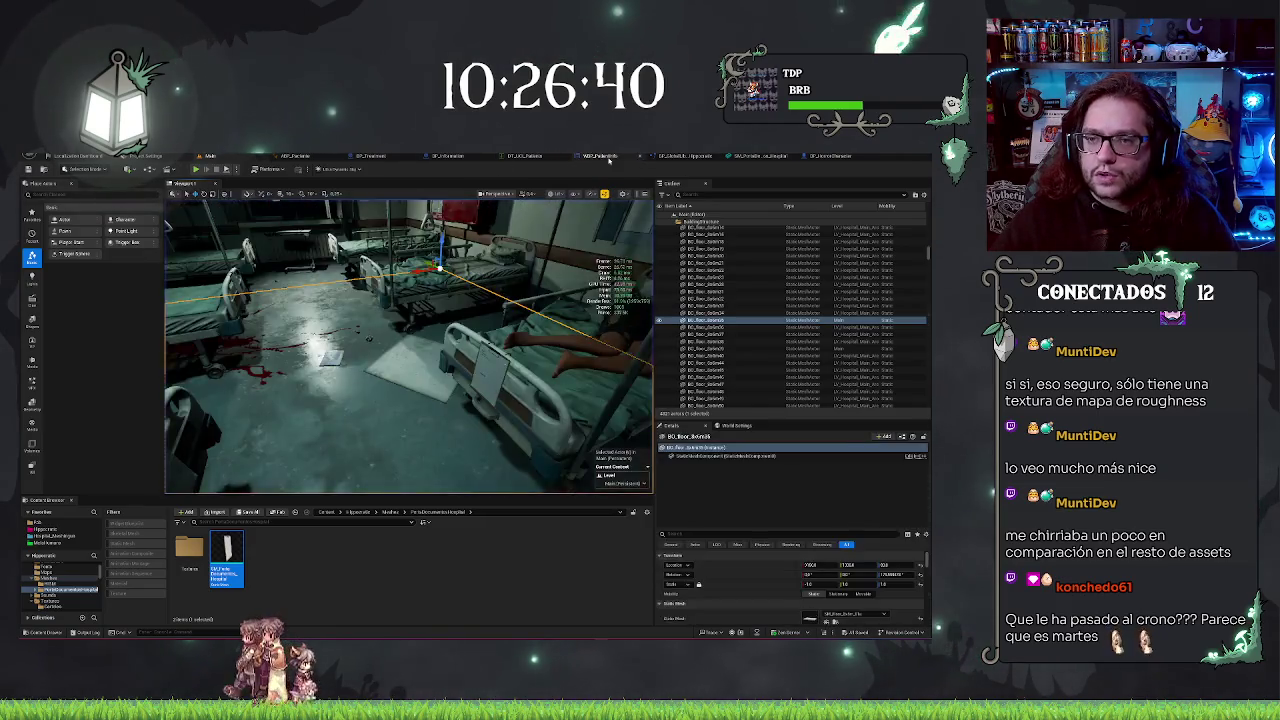
left_click(596, 156)
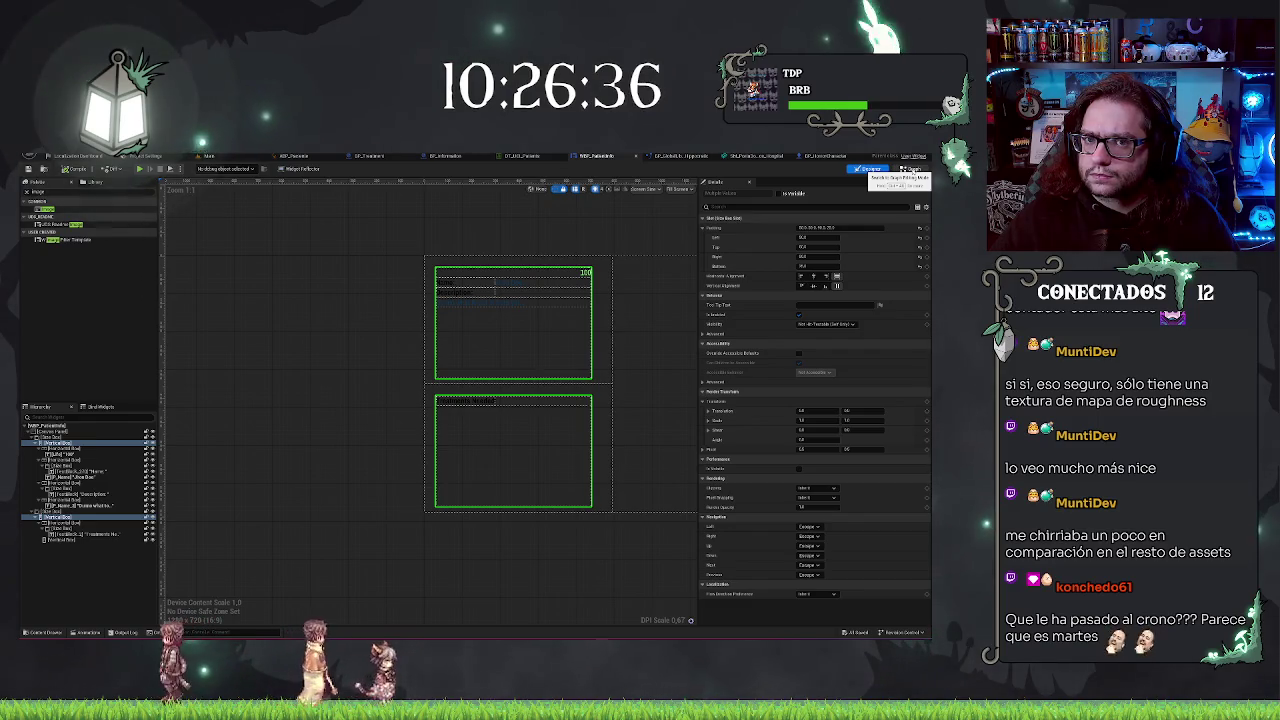
- Check WBP_PatientInfo's Graph and Designer views, then pan BP_Information to the timeline and Lerp nodes
left_click(910, 169)
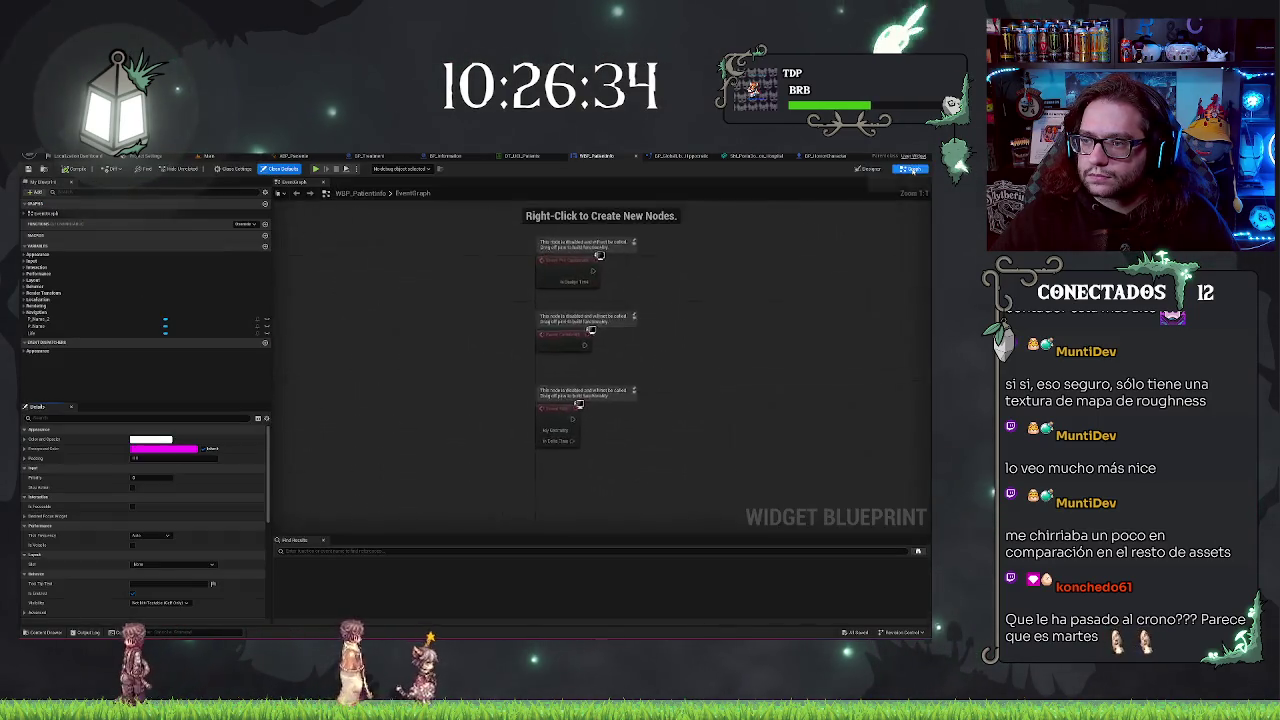
left_click(868, 169)
left_click(440, 156)
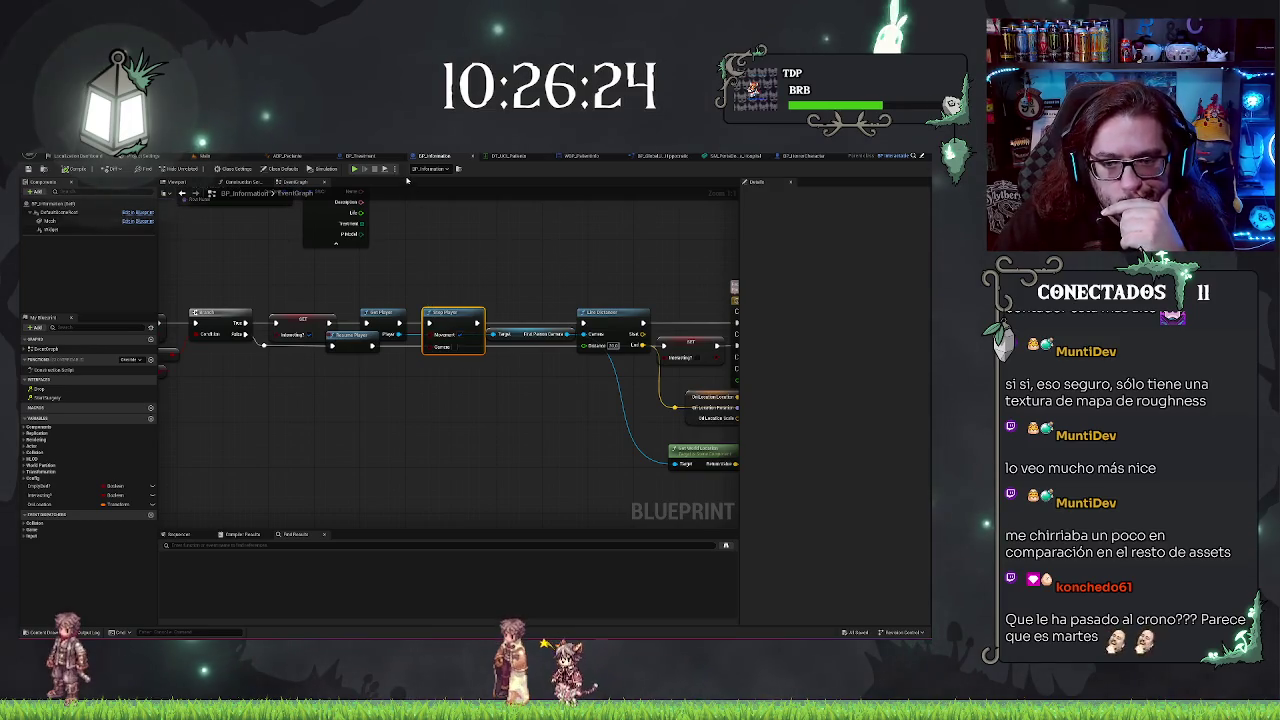
left_click_drag(607, 243, 433, 231)
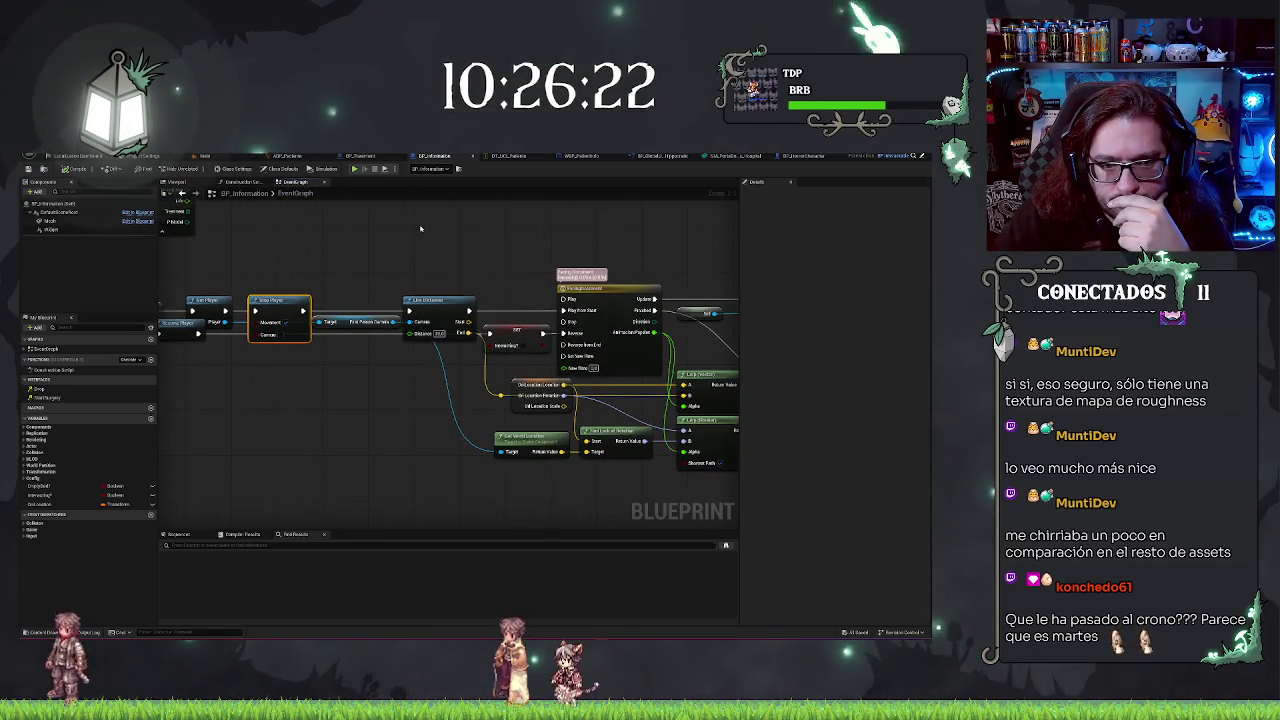
left_click_drag(438, 255, 431, 255)
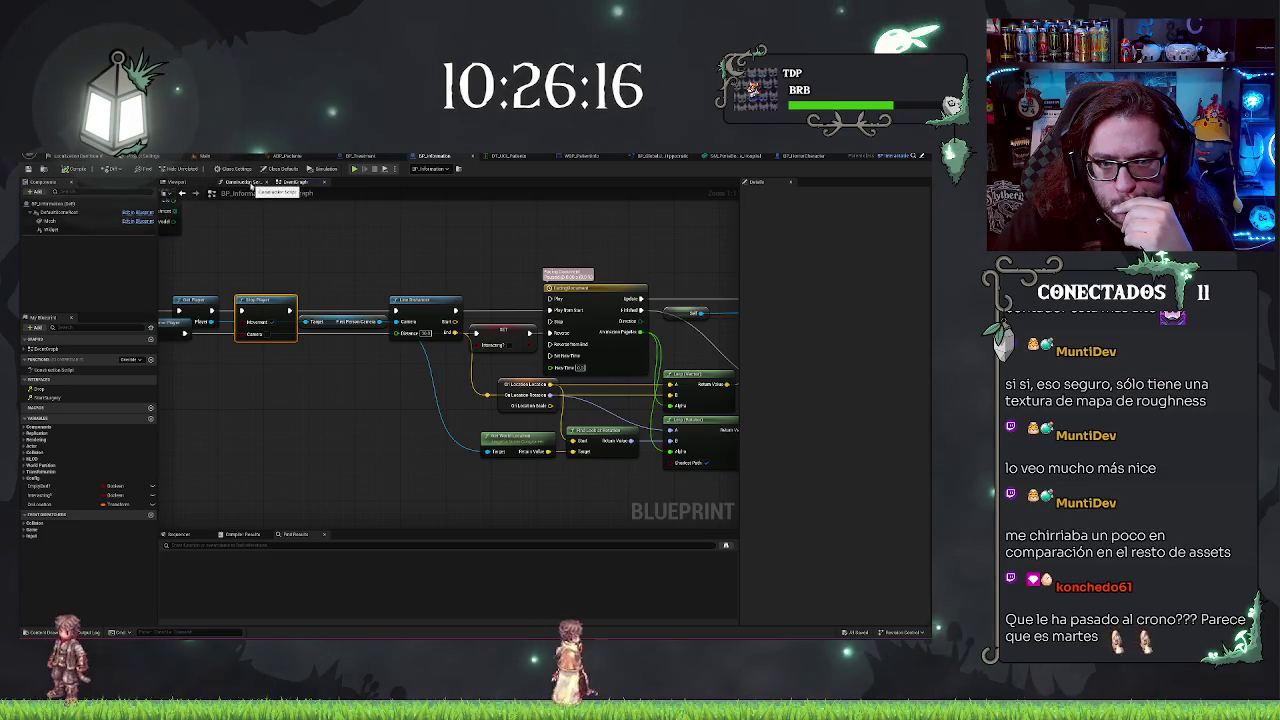
- Open the Stop Player node's function graph in BP_GlobalLibrary_Hippocratic from BP_Information
double_click(263, 301)
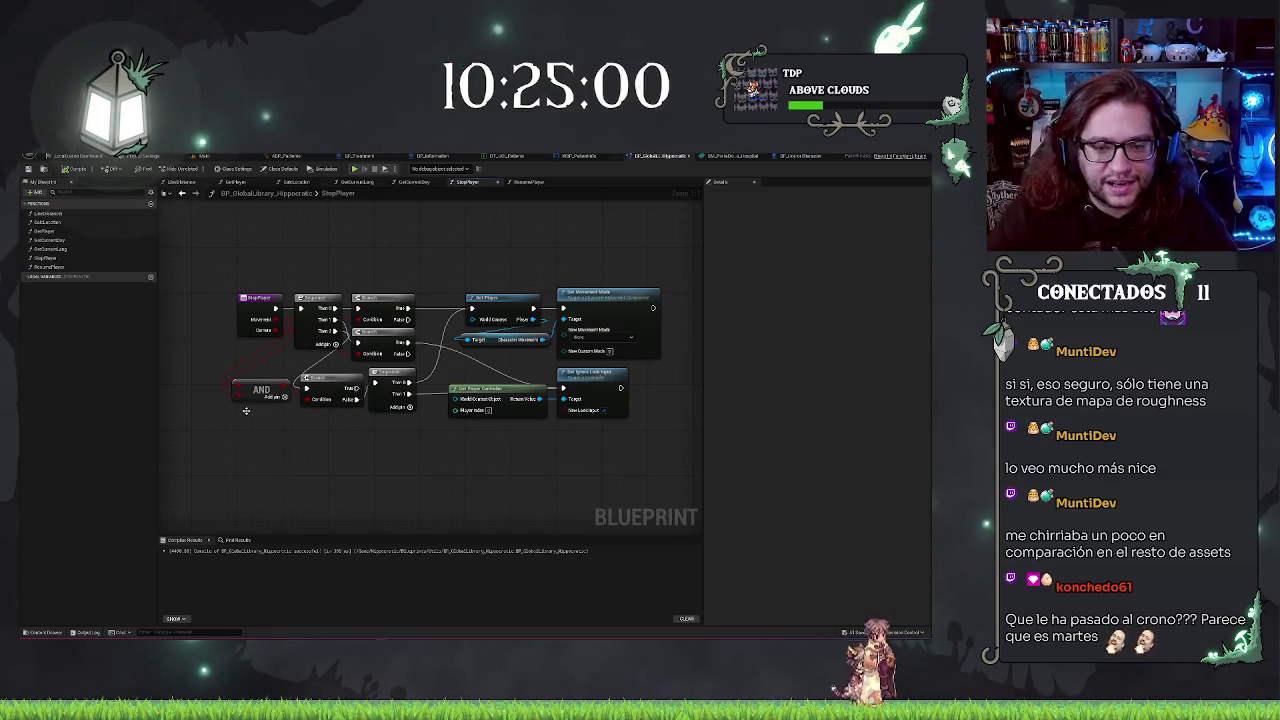
- Replace StopPlayer's AND node with an OR node in the same spot
right_click(256, 428)
type("ge")
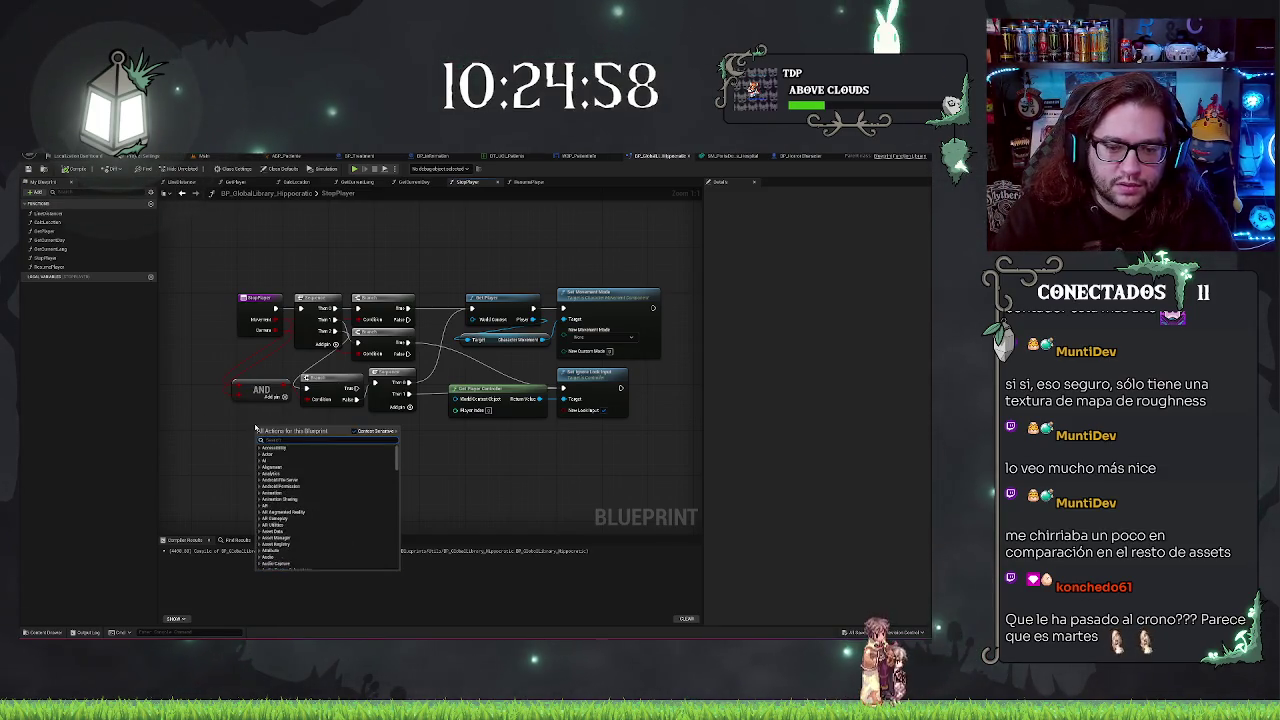
type("tloc")
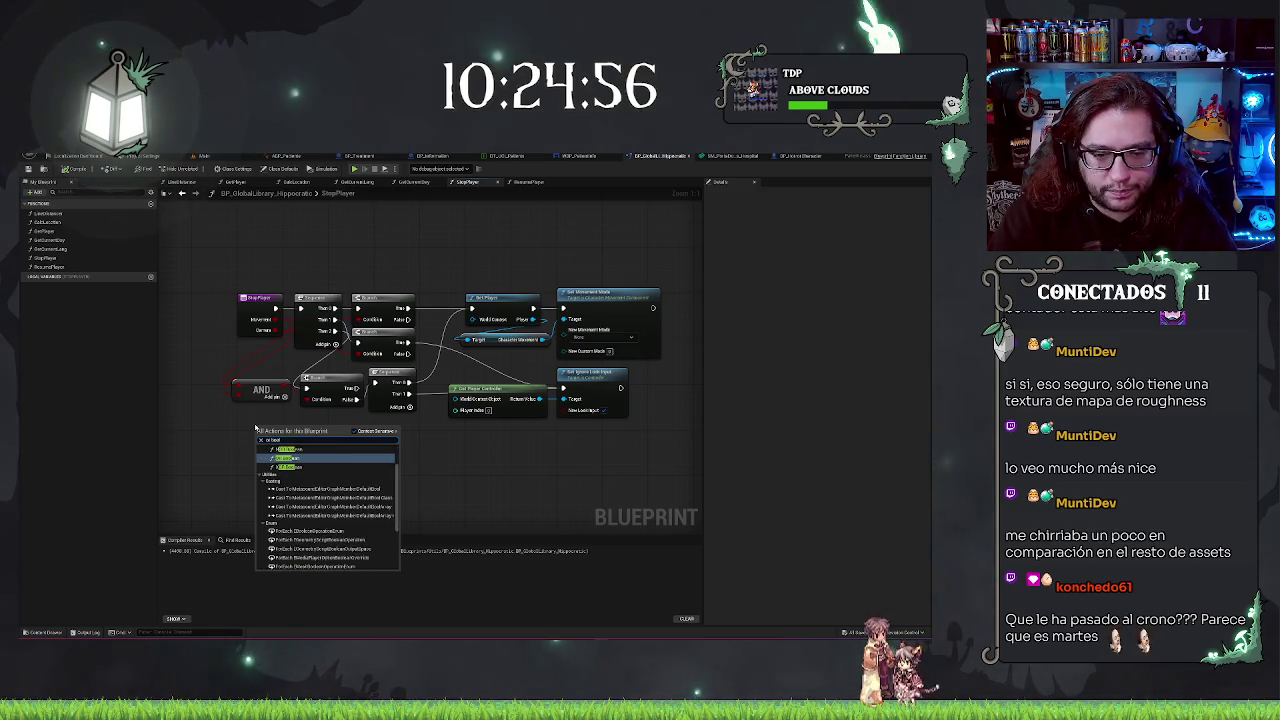
key("Return")
left_click_drag(261, 429, 244, 388)
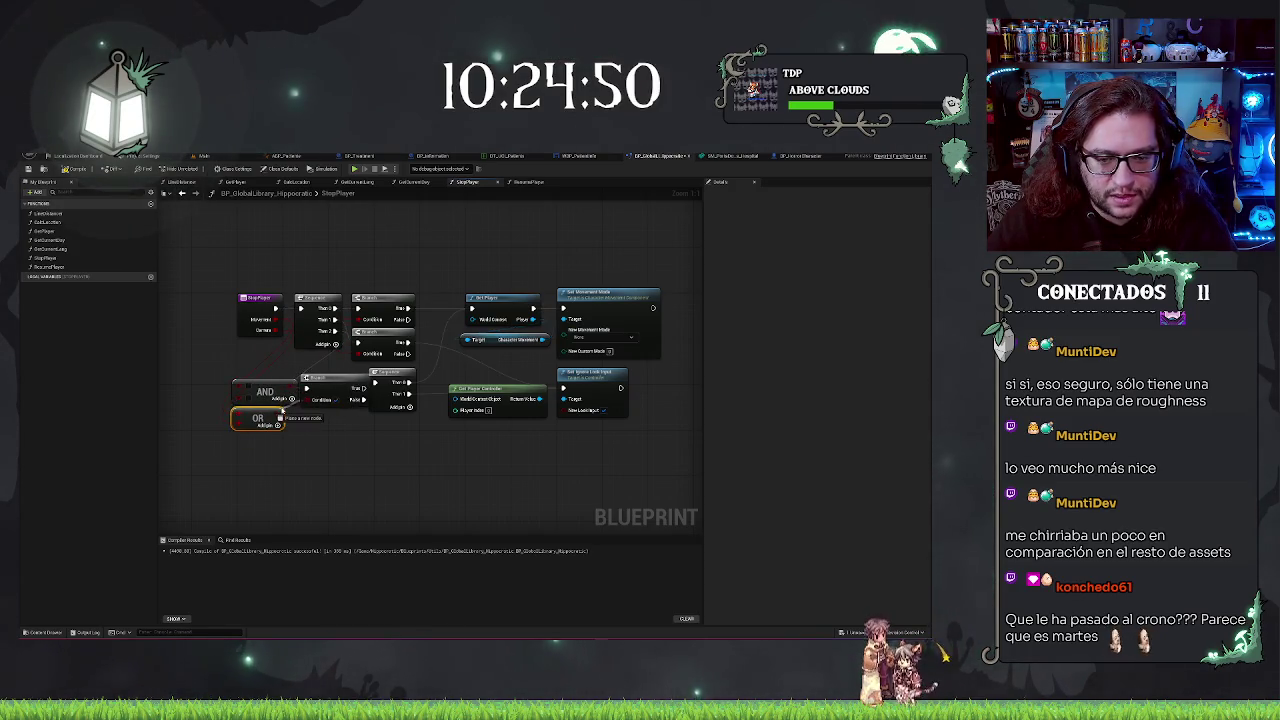
key("Delete")
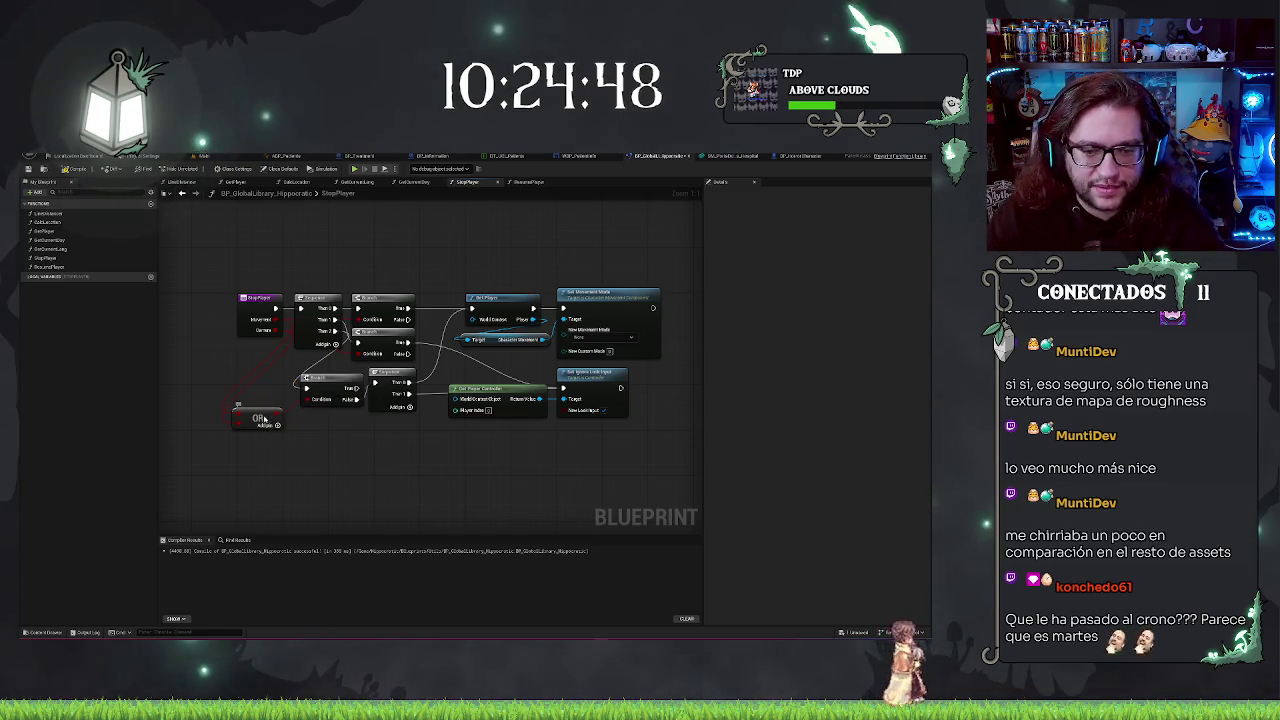
left_click_drag(252, 414, 263, 395)
left_click(307, 379, "shift")
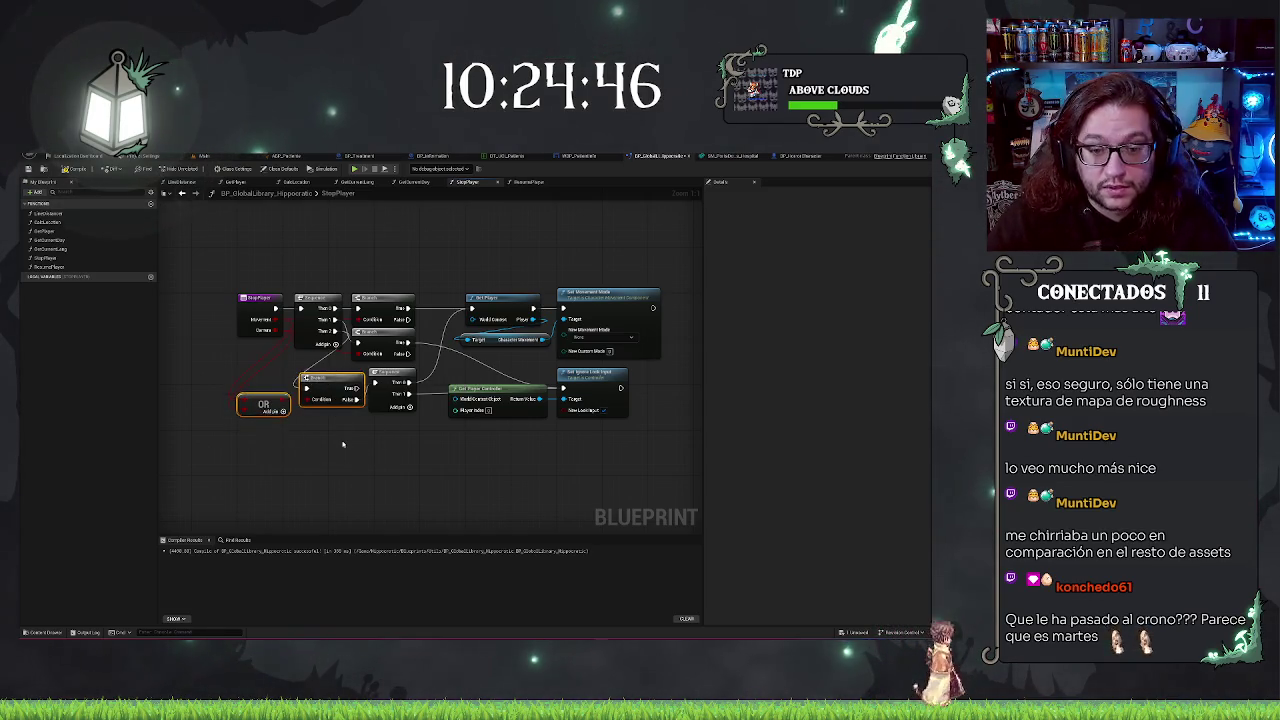
- Return to the main level and Play From Here beside the patient's bed
left_click(208, 155)
right_click(350, 230)
left_click(418, 462)
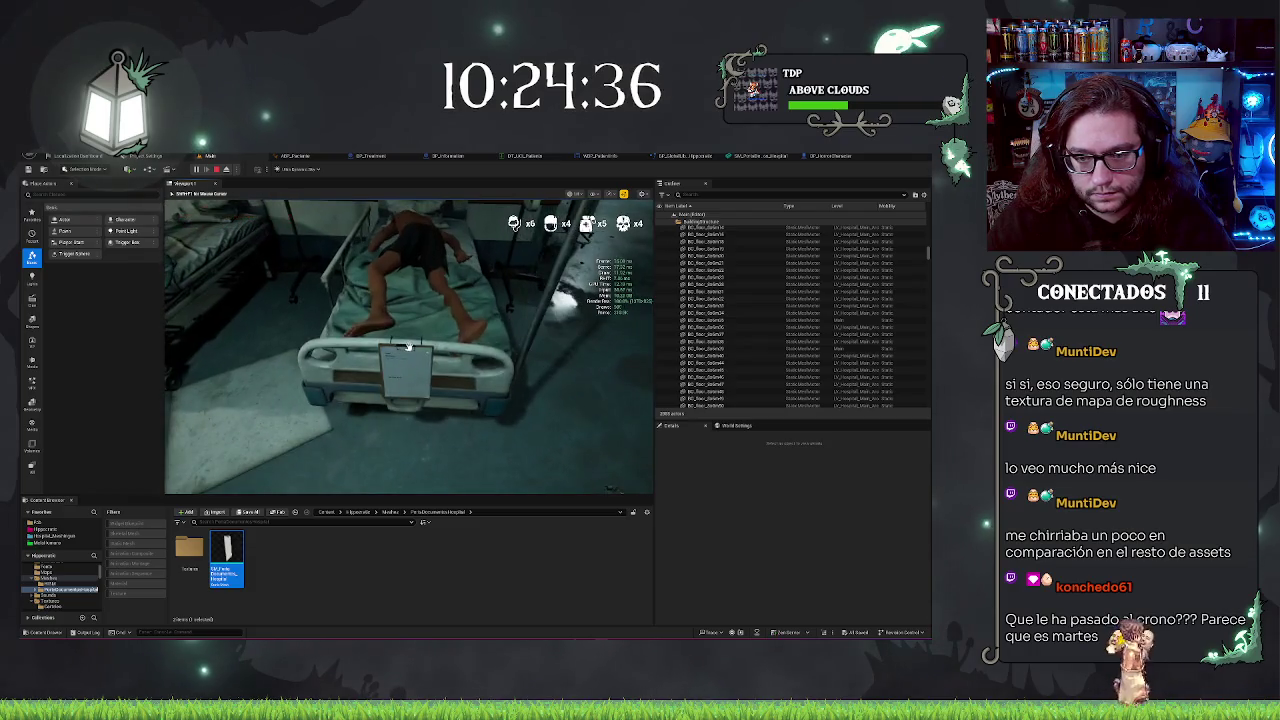
- Pick up and inspect the bed clipboard in play, stop, and switch to BP_Information
left_click(408, 346)
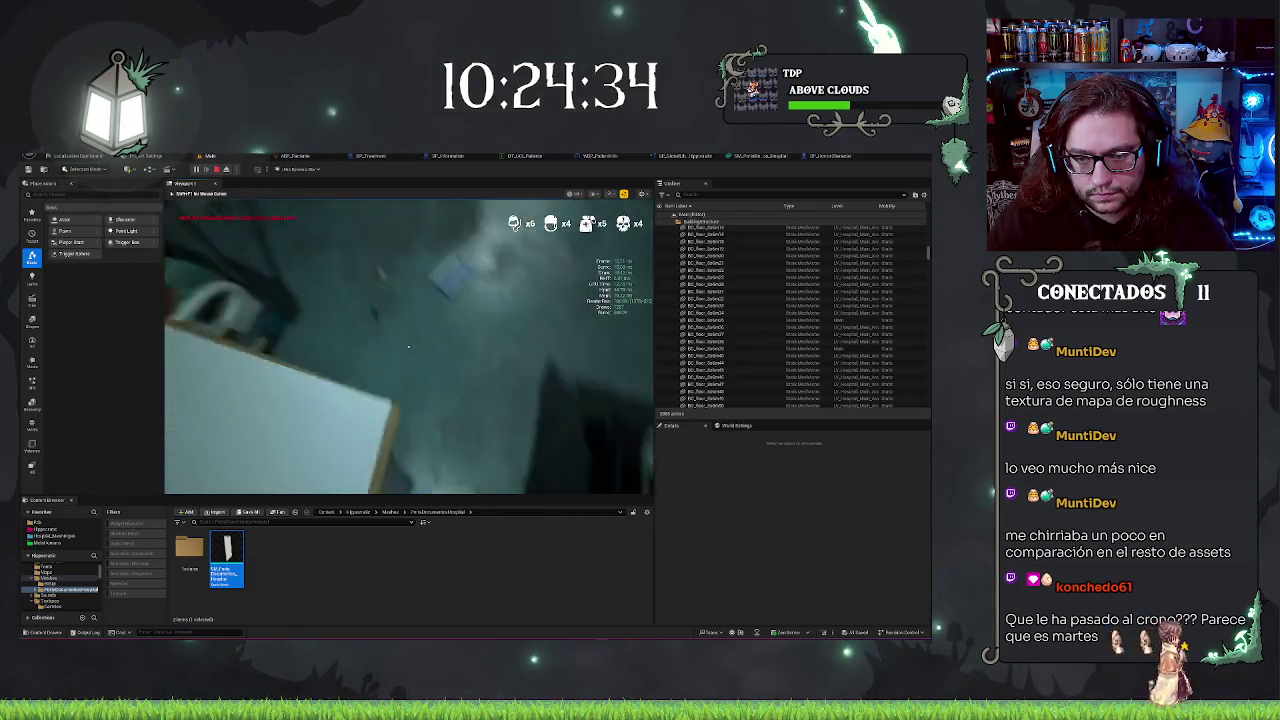
left_click(408, 346)
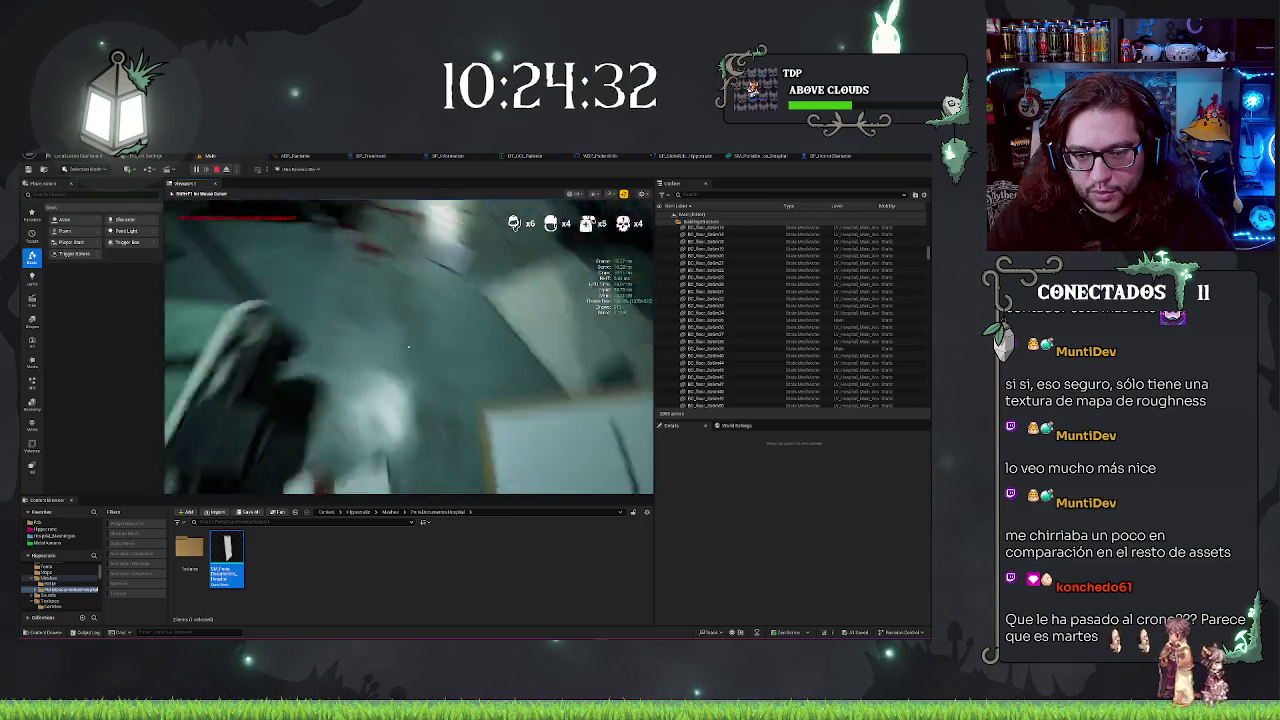
left_click(408, 346)
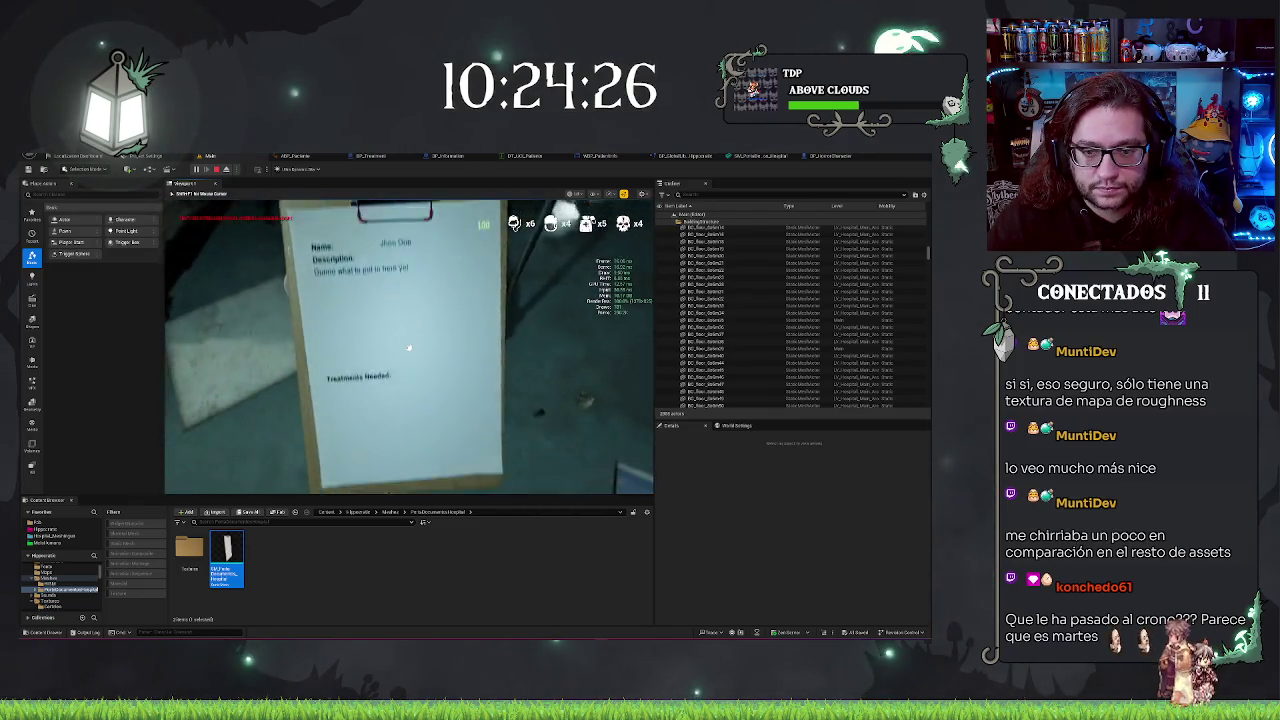
key("Escape")
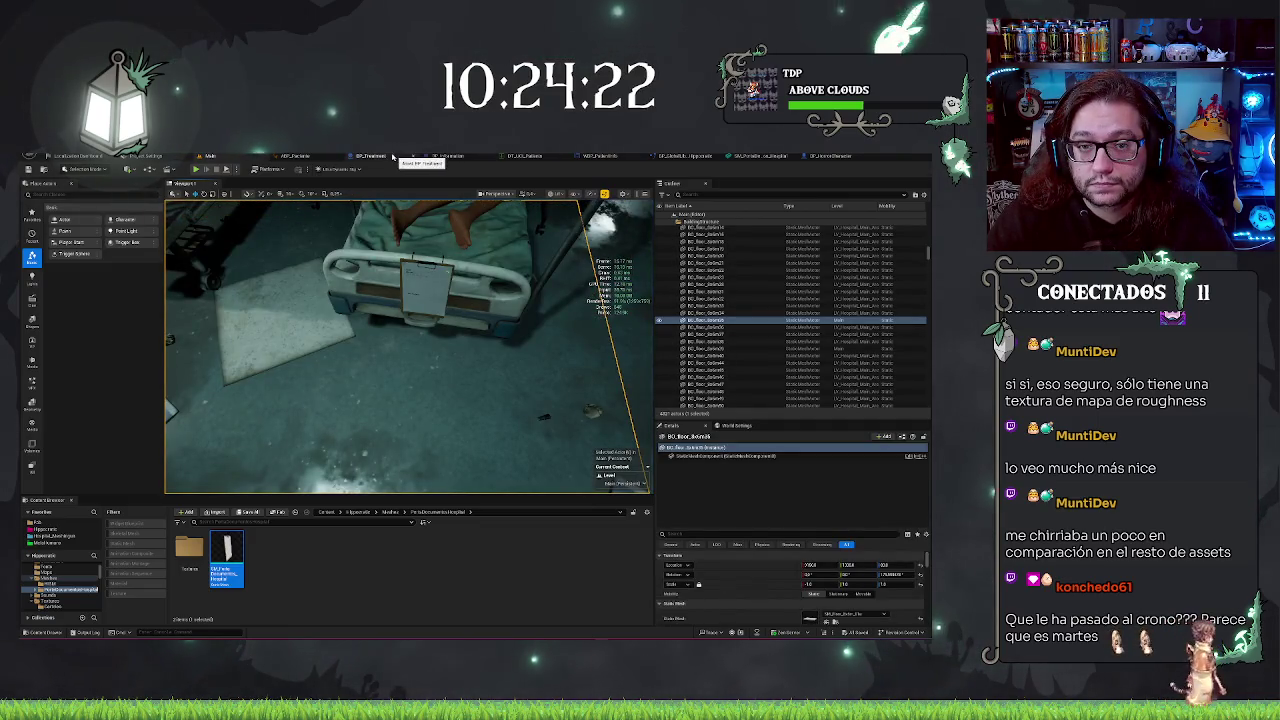
left_click(435, 156)
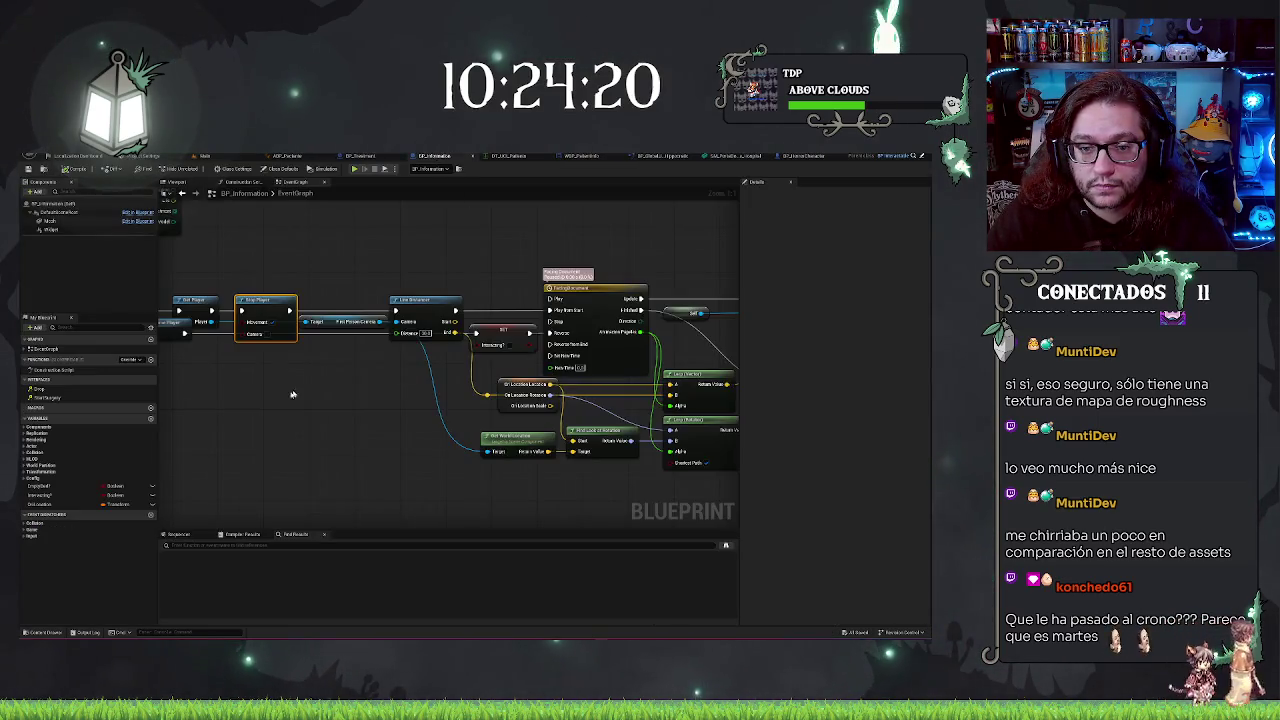
- Search the action menus for camera-related nodes ('yaw', 'pi', 'get mo') without adding any
left_click_drag(379, 322, 362, 386)
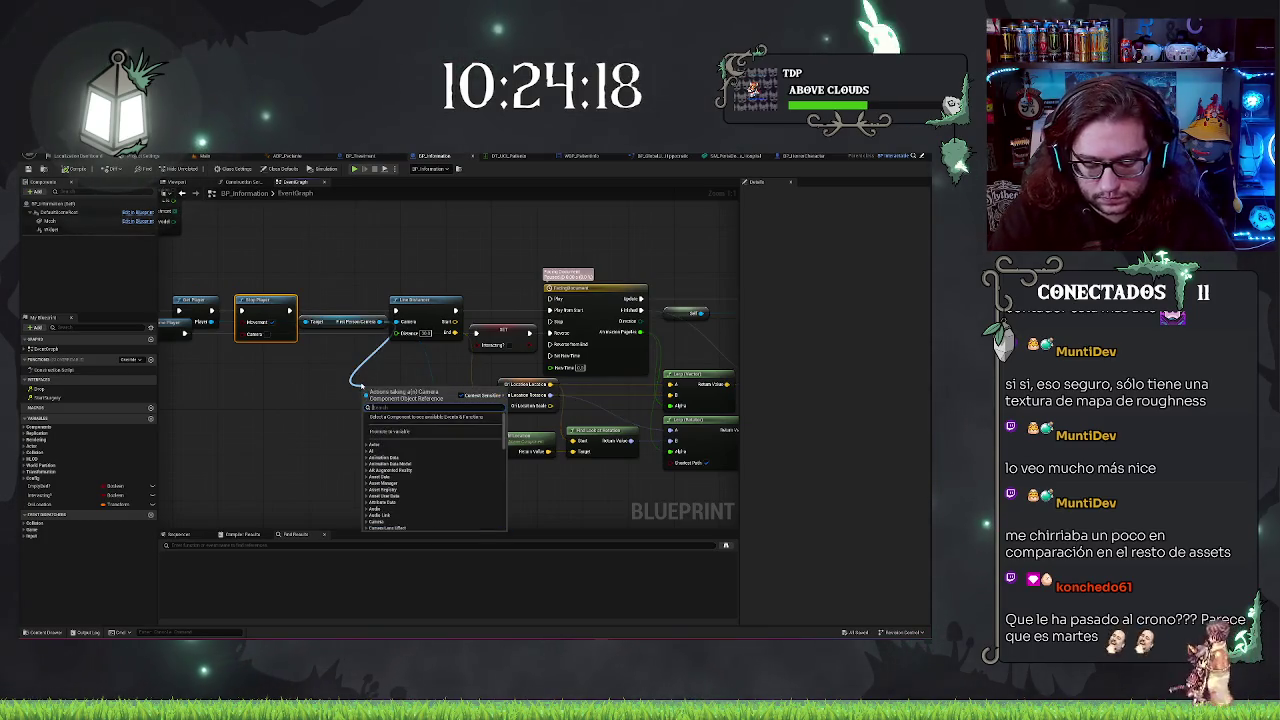
type("yaw")
key("BackSpace")
key("BackSpace")
key("BackSpace")
type("pi")
key("Escape")
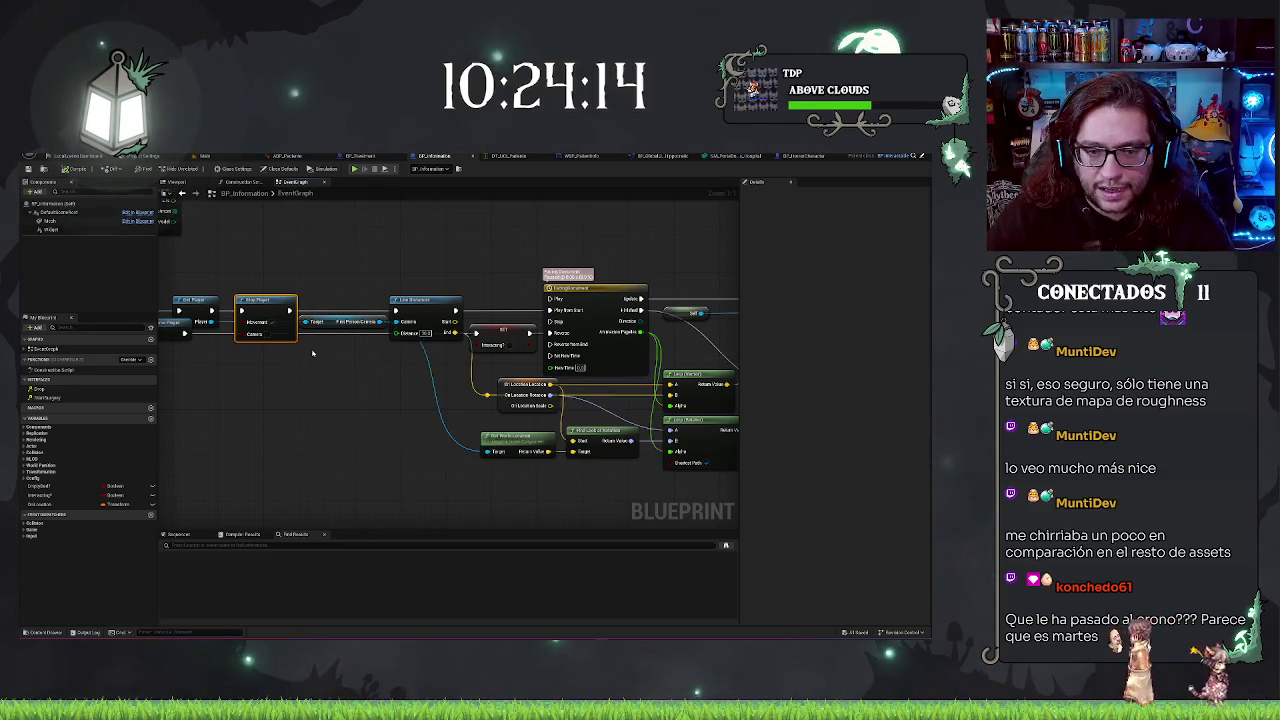
right_click(295, 412)
type("get")
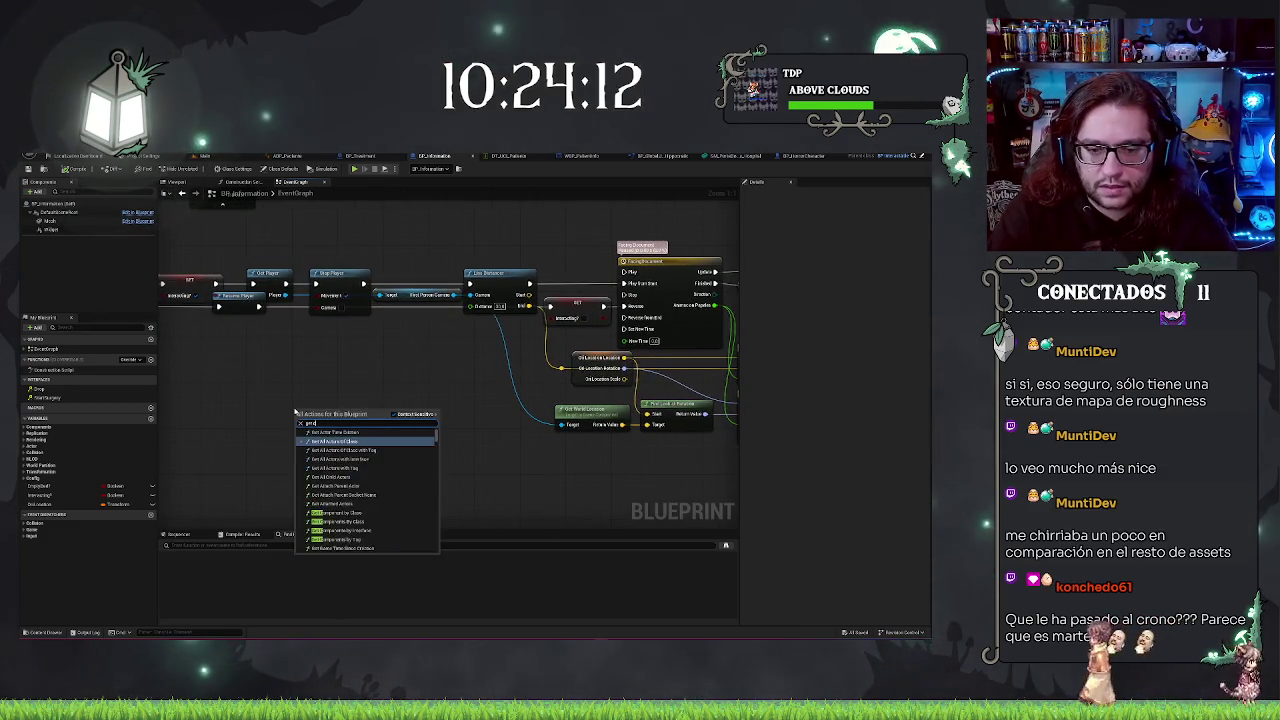
type(" camera mo")
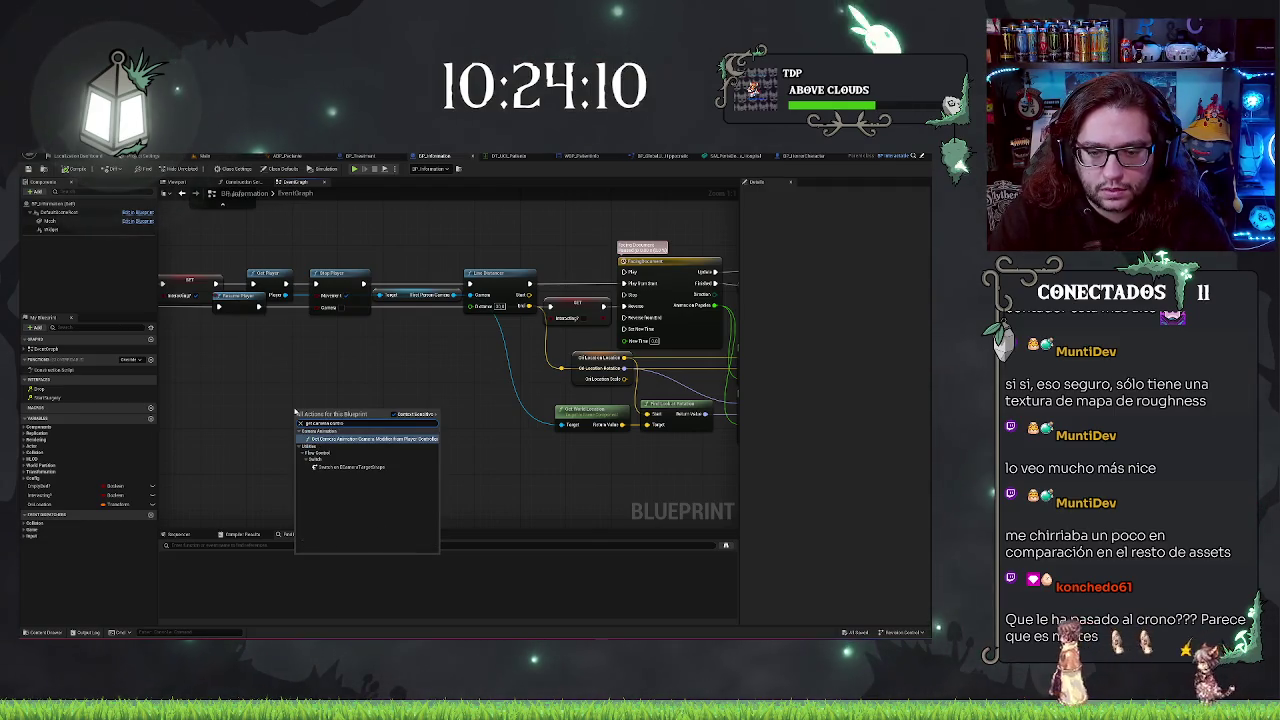
key("Escape")
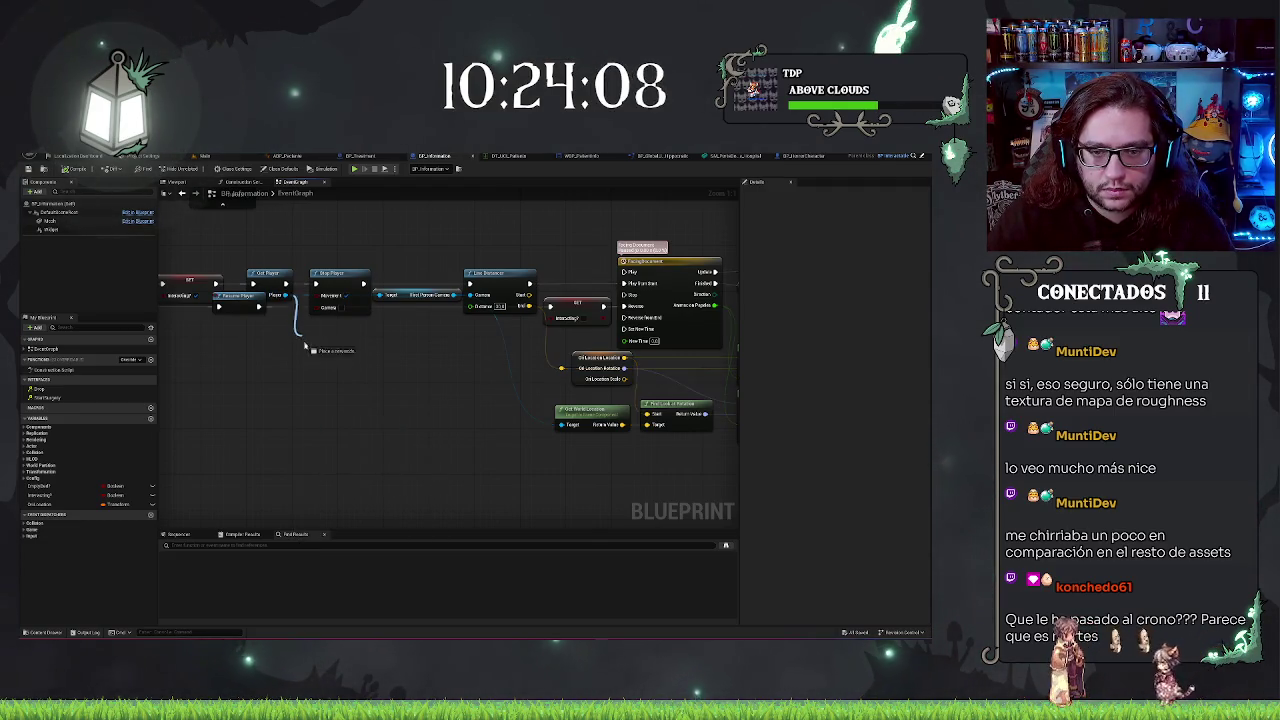
- Add a Get Player Camera Manager node to the BP_Information event graph
left_click_drag(287, 295, 297, 341)
type("get")
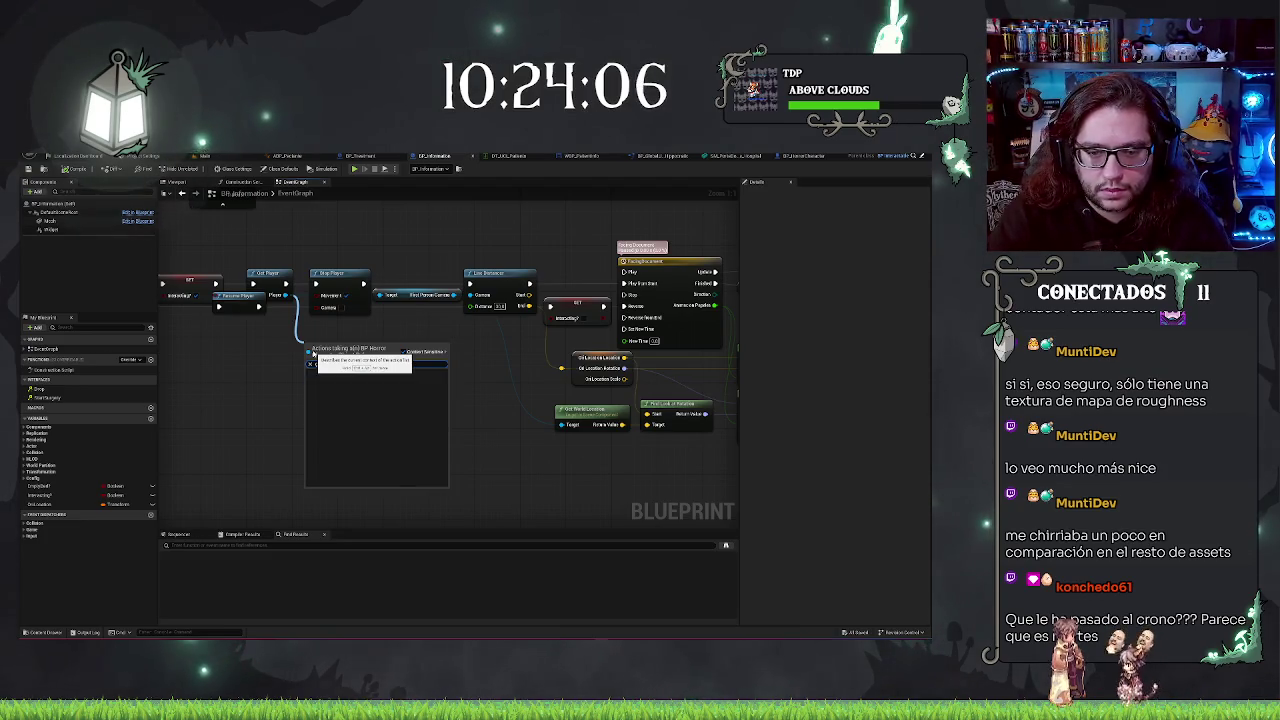
type(" camera comp")
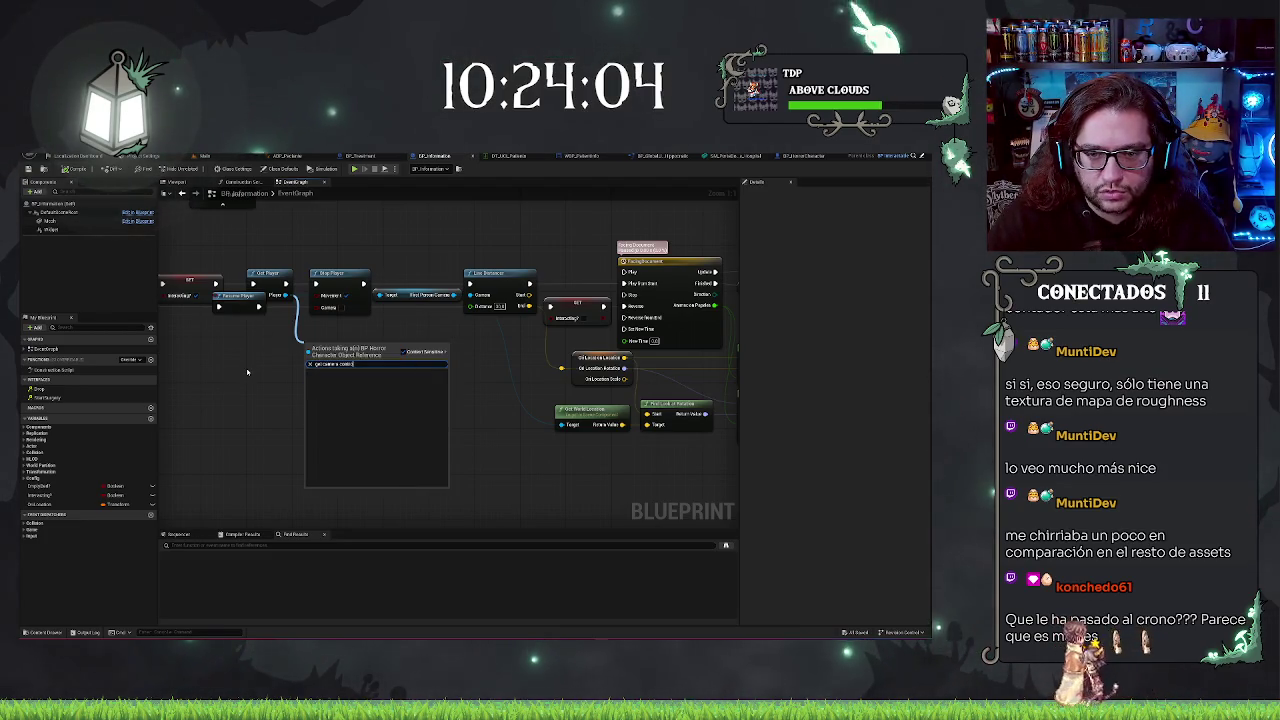
key("Escape")
right_click(318, 379)
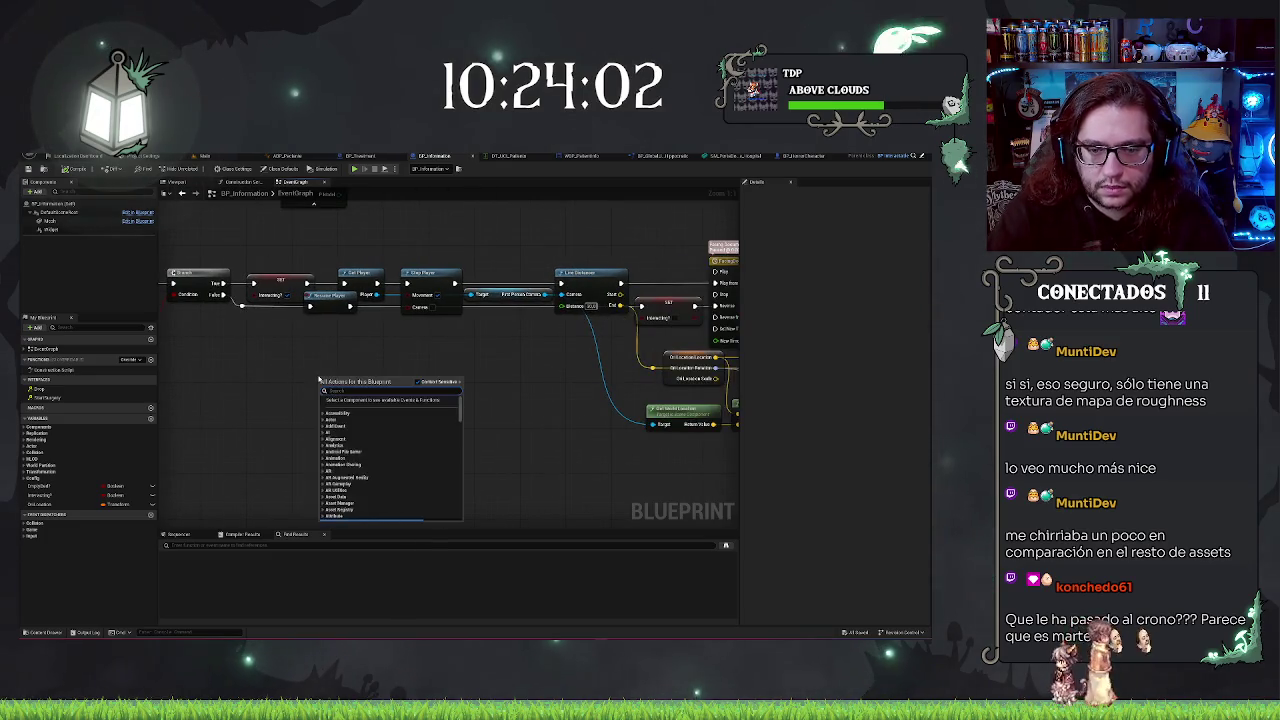
type("get cam")
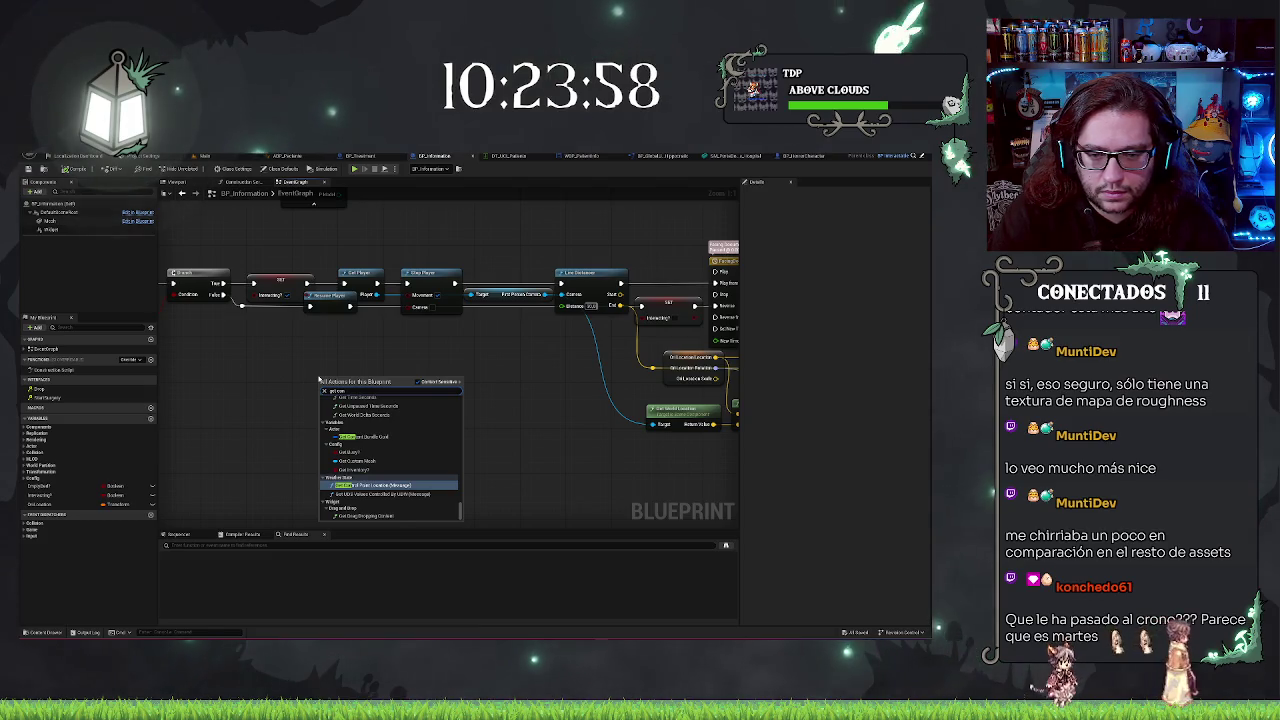
key("BackSpace")
key("BackSpace")
key("BackSpace")
type("player")
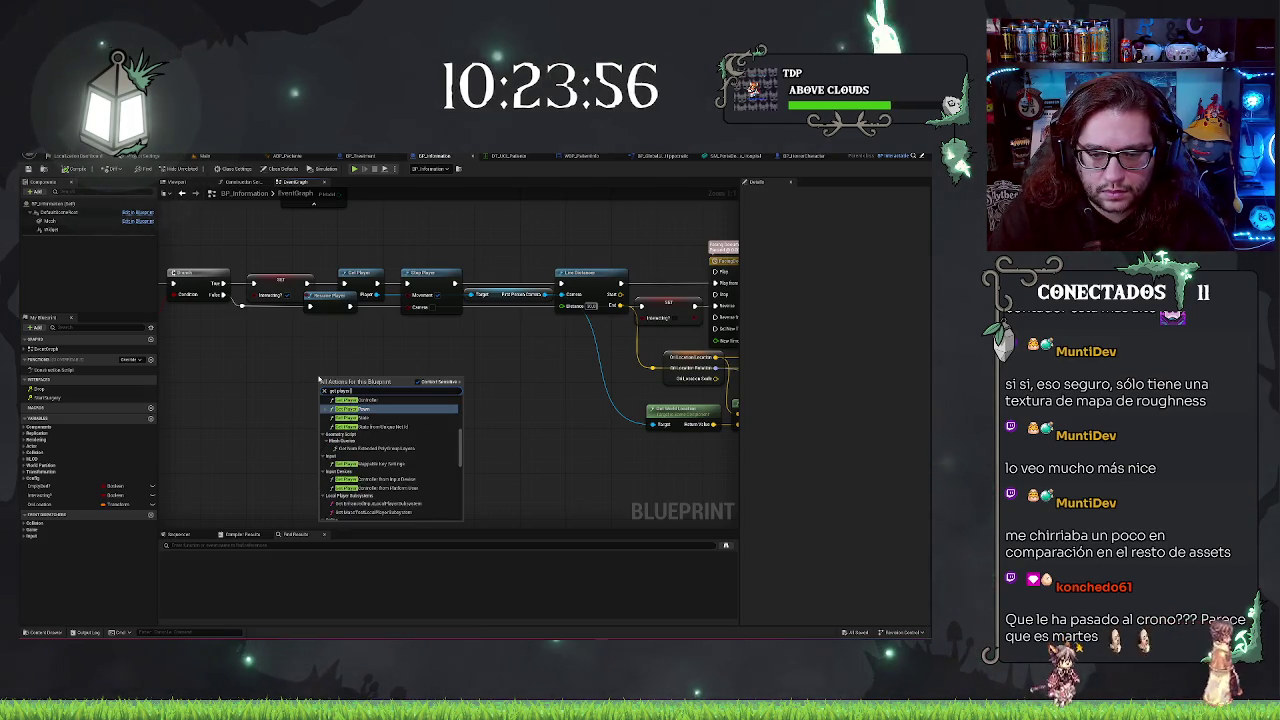
type(" cam")
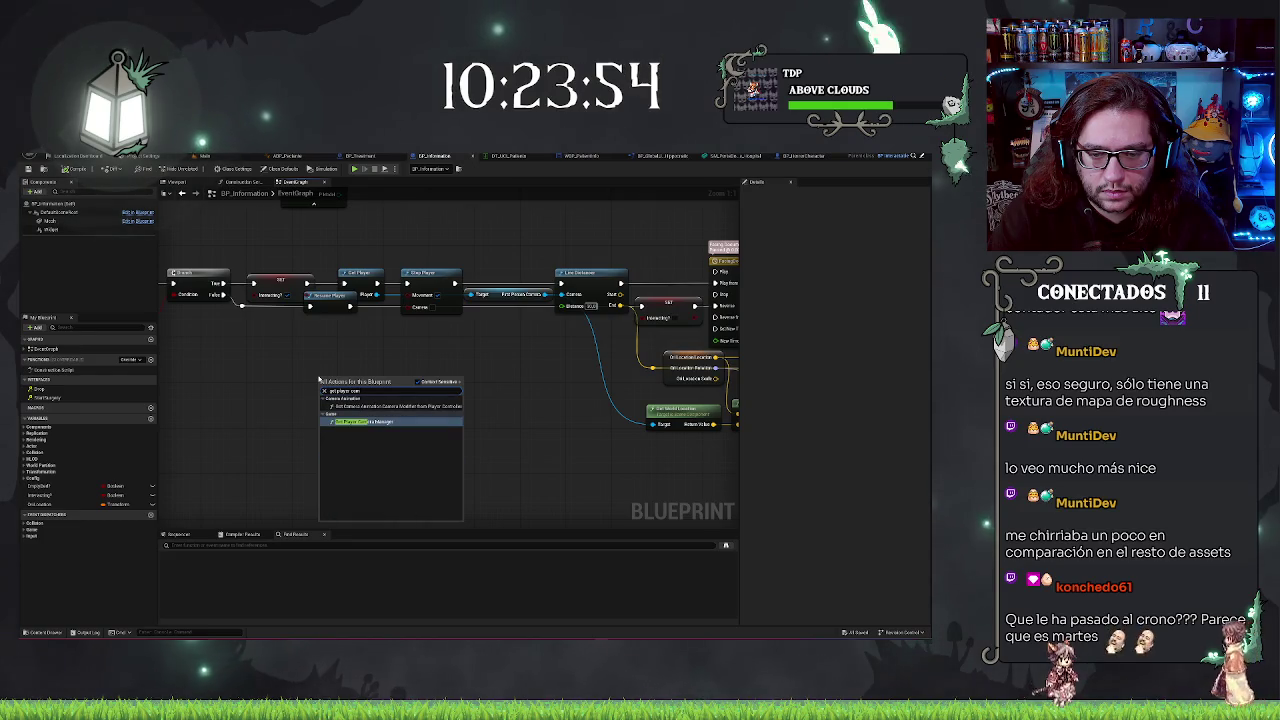
key("Return")
left_click_drag(403, 386, 431, 380)
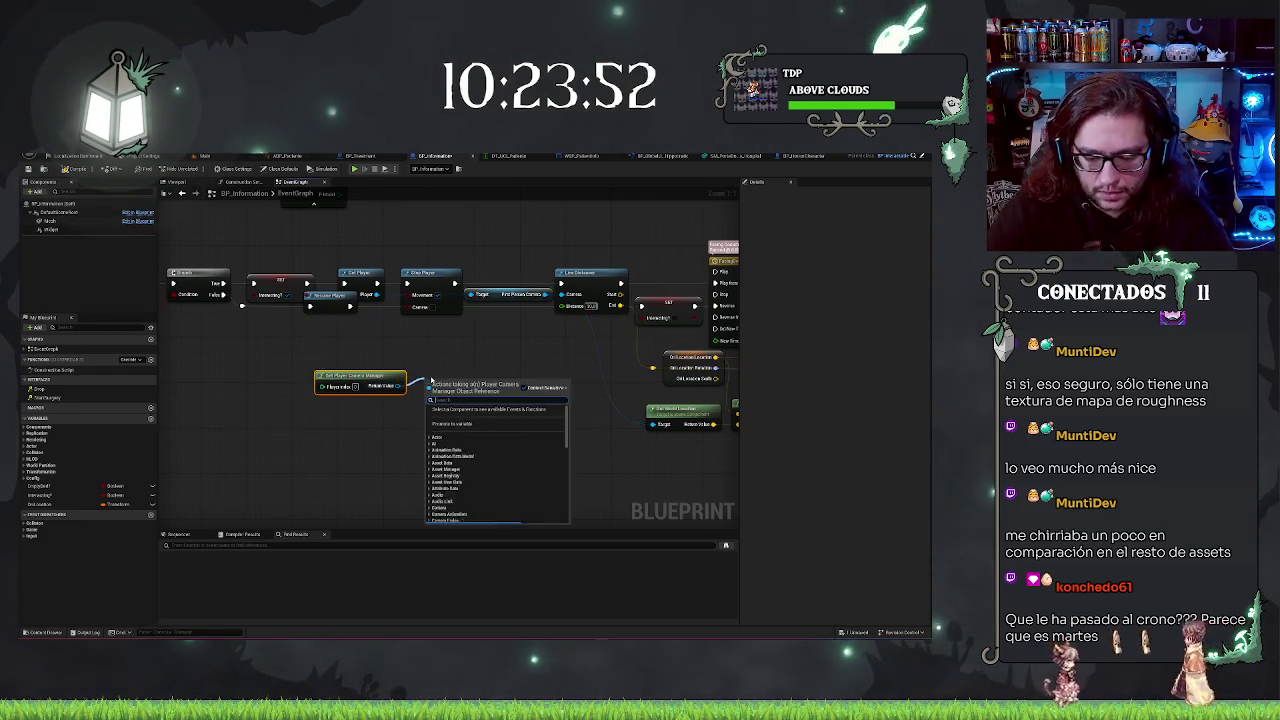
- Add Get View Pitch Min and Get View Pitch Max nodes off the camera manager's Return Value
type("pitch")
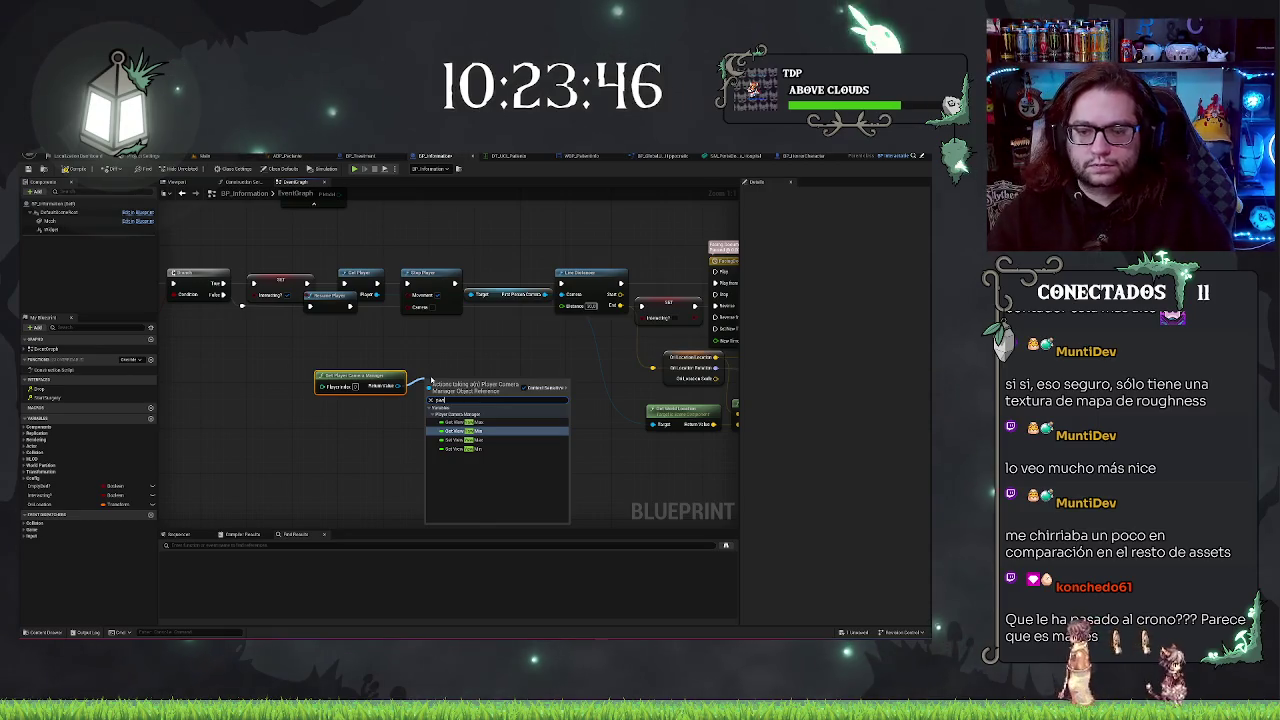
left_click(483, 432)
left_click_drag(398, 386, 432, 414)
type("get")
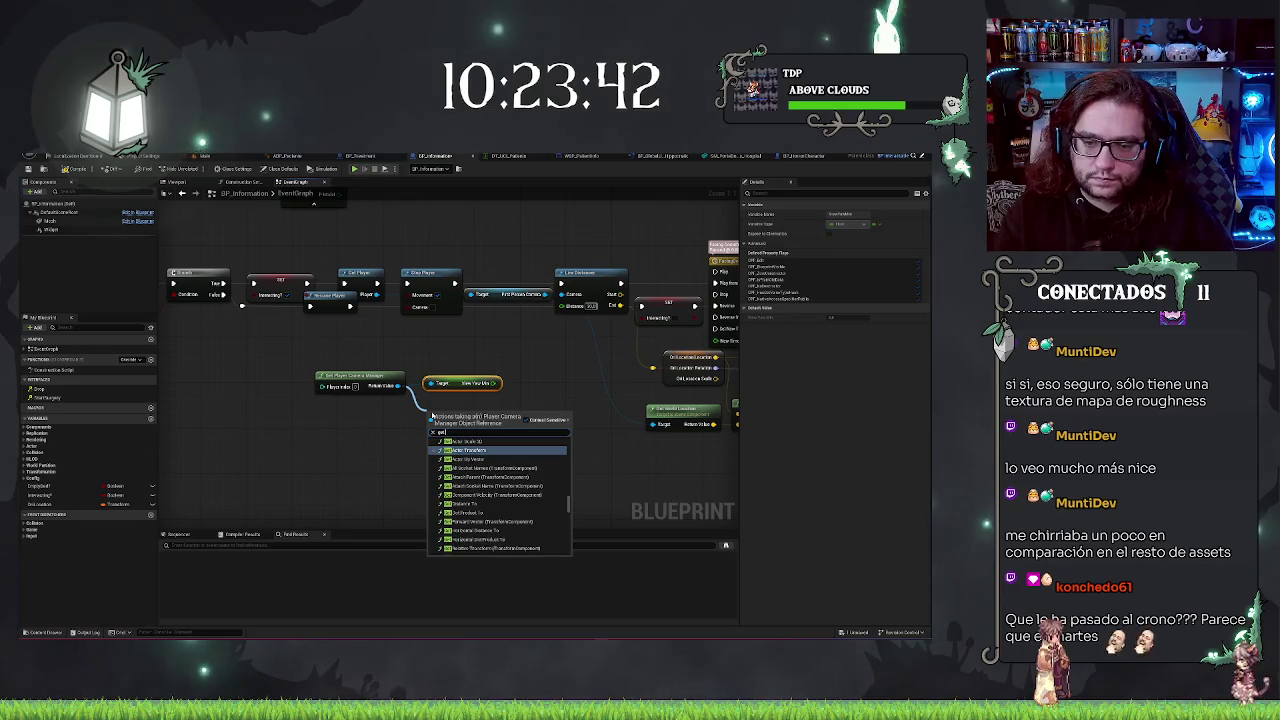
type(" min")
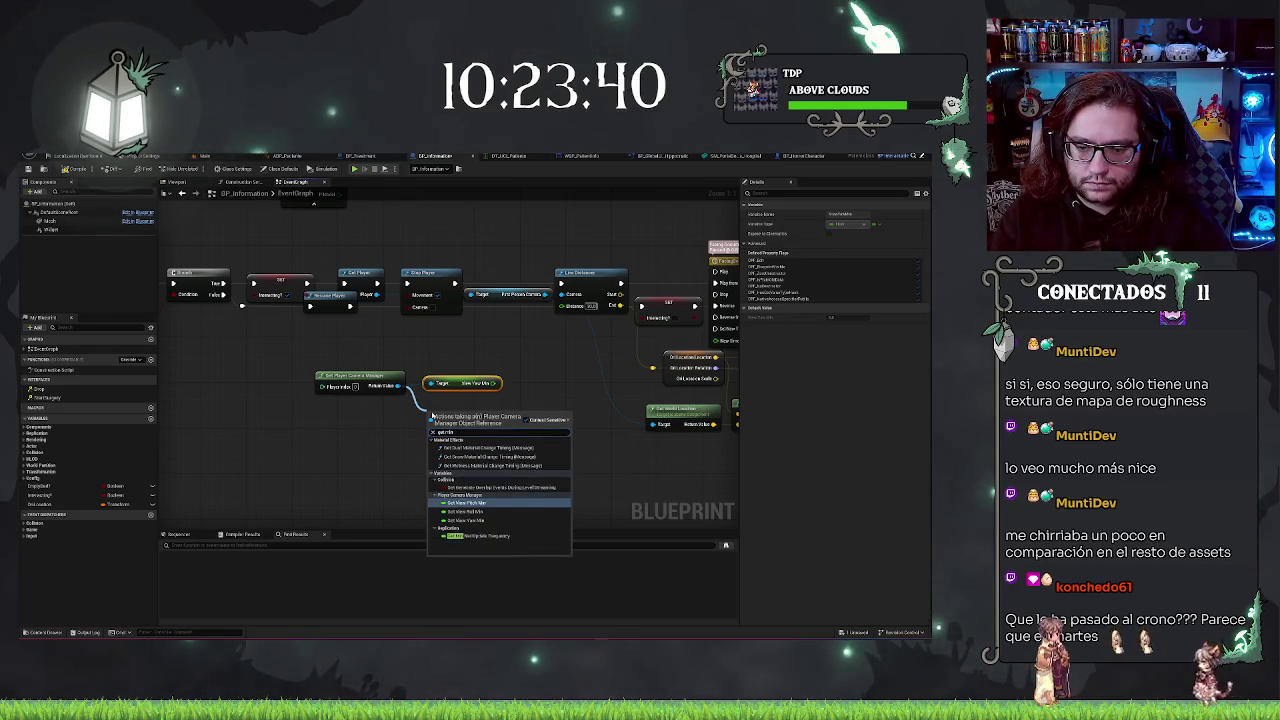
key("BackSpace")
key("BackSpace")
type("ax")
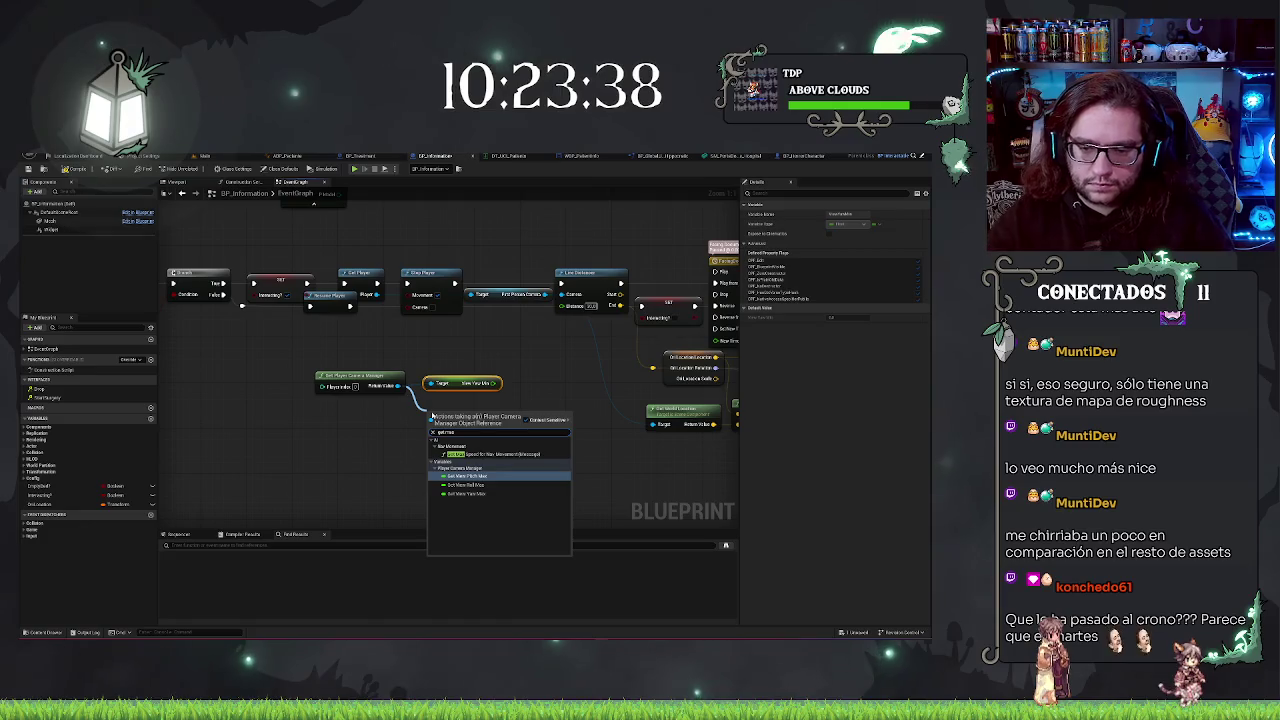
left_click(485, 477)
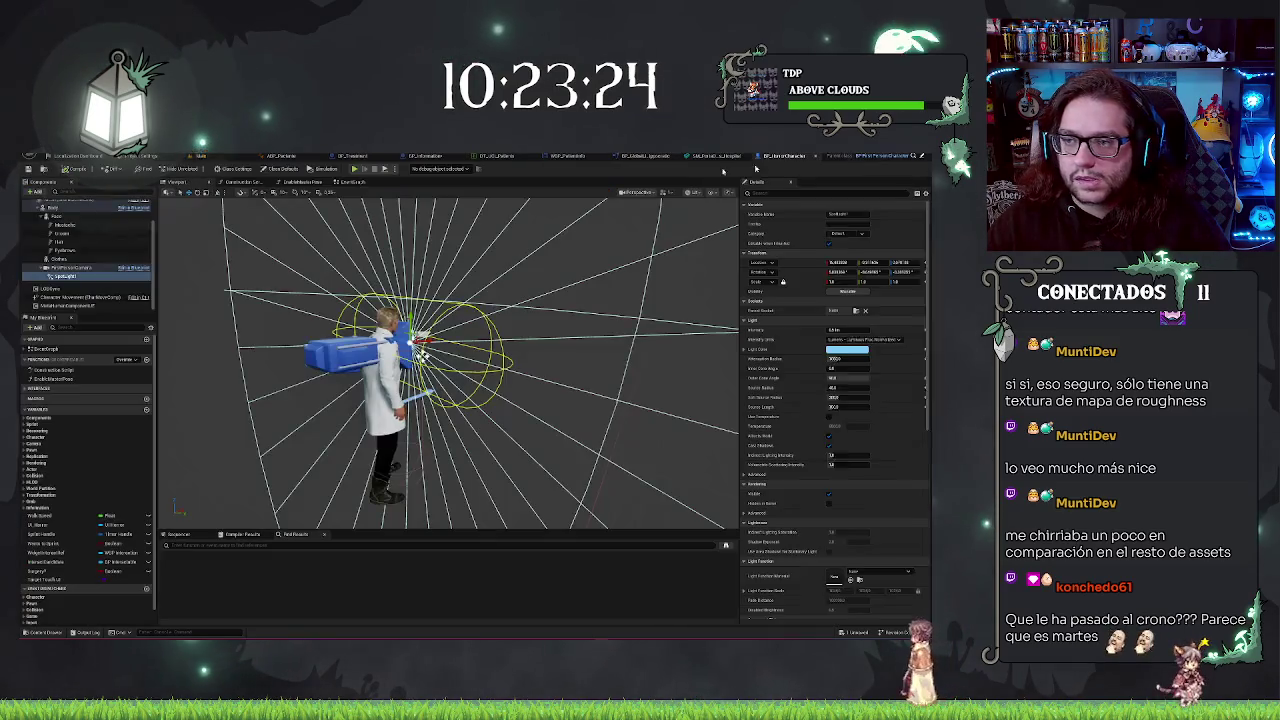
- In the character blueprint, inspect the camera, character movement and class default settings
left_click(95, 268)
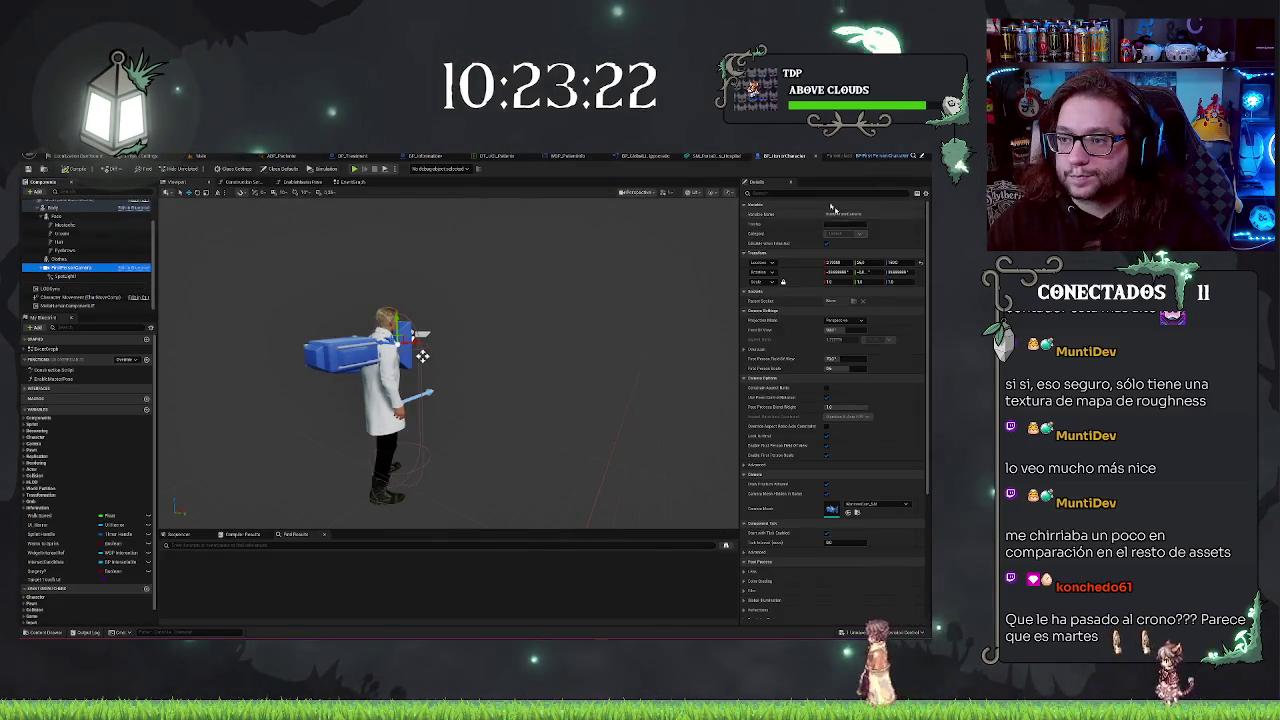
type("w")
key("BackSpace")
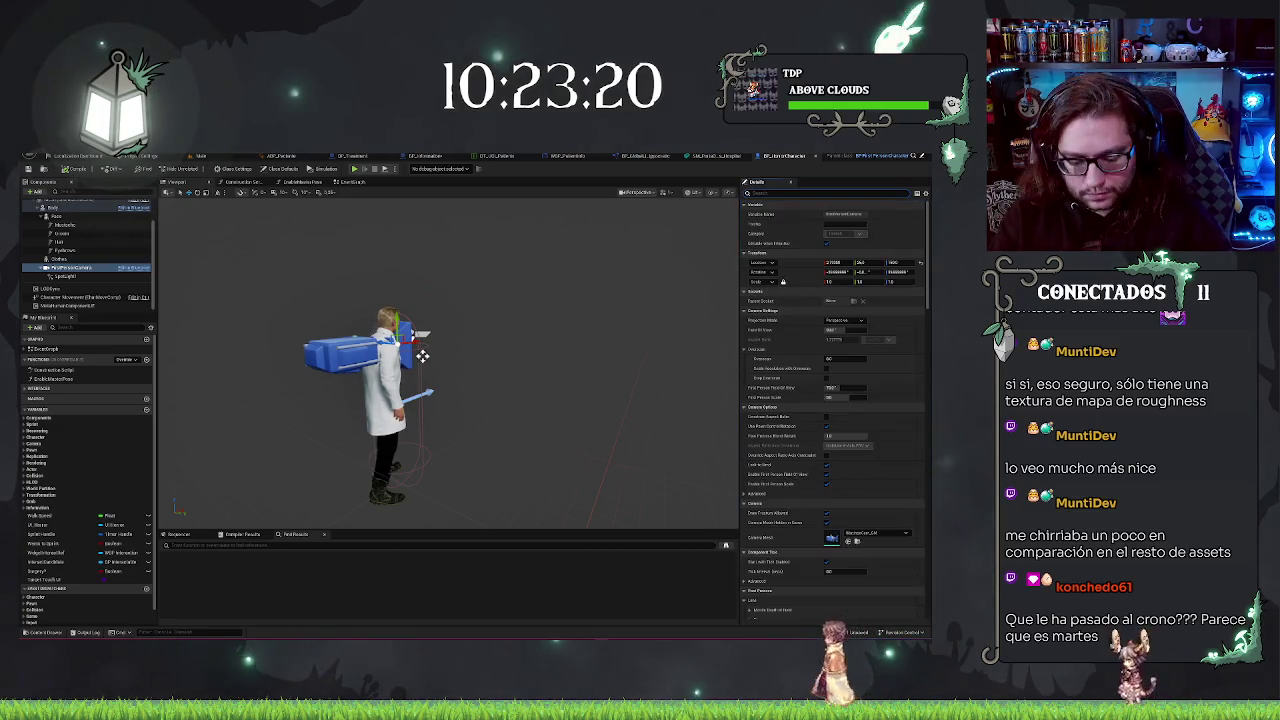
type("light")
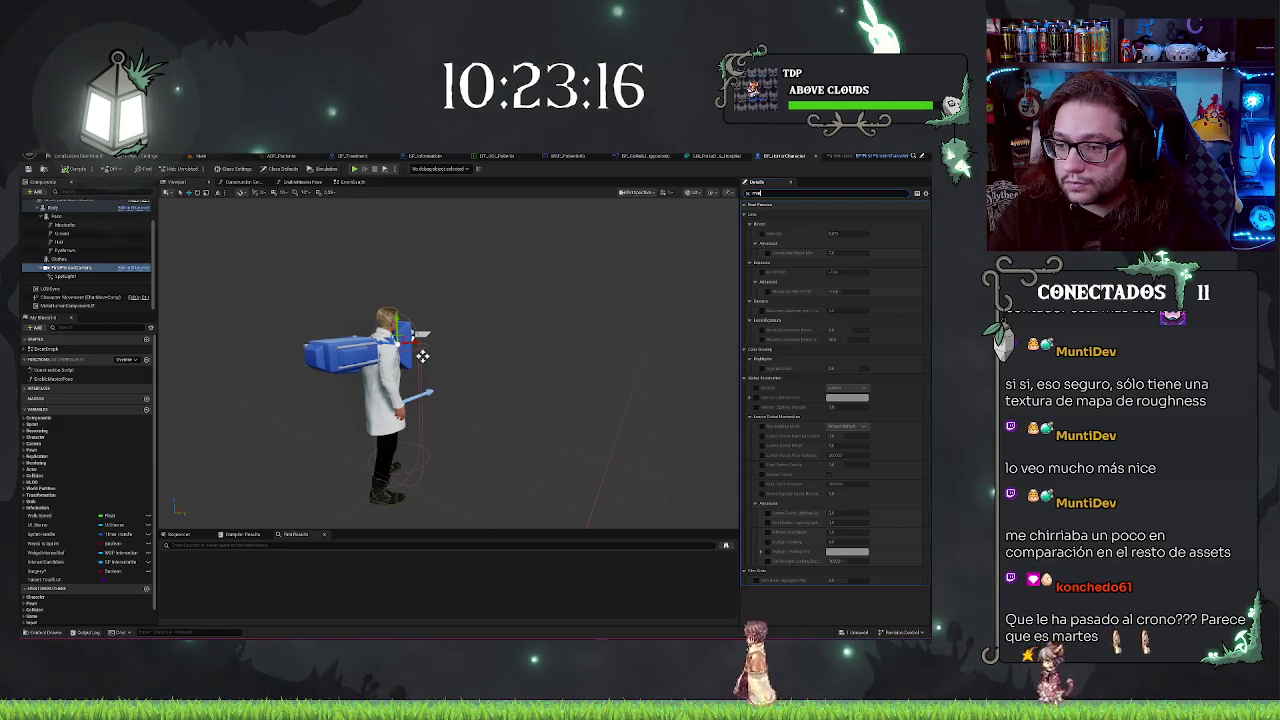
key("BackSpace")
key("BackSpace")
key("BackSpace")
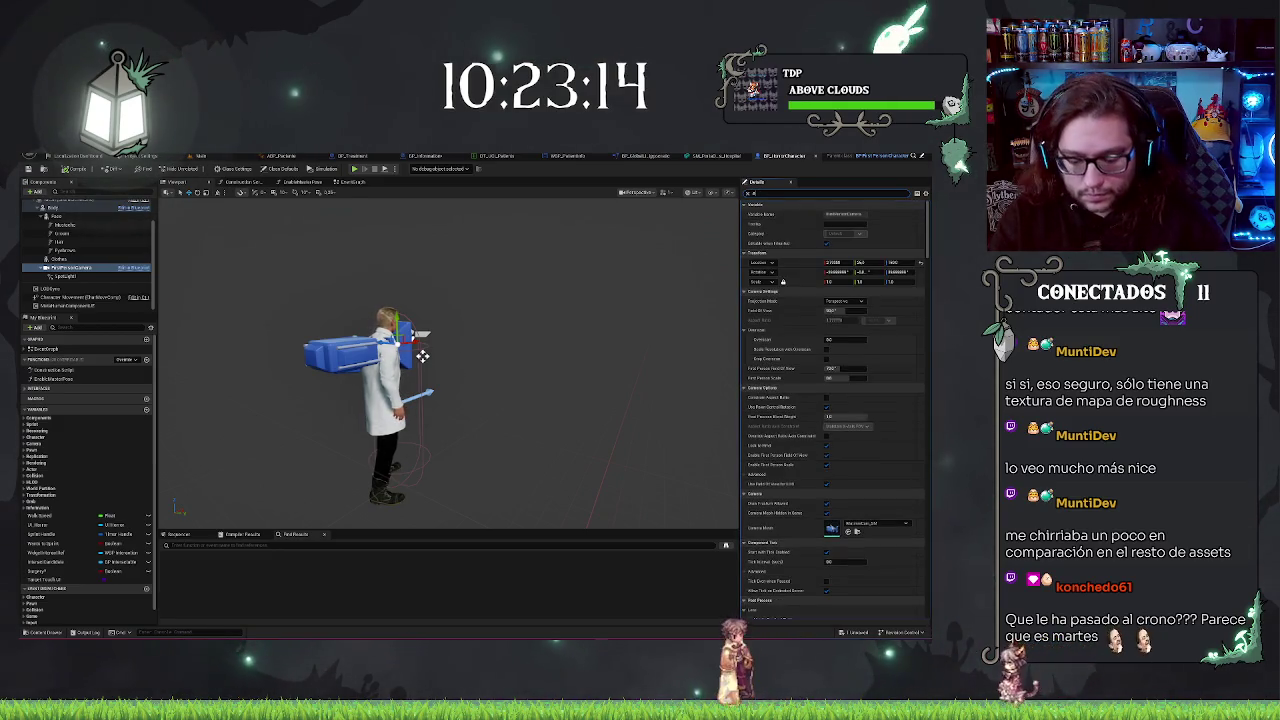
type("mot")
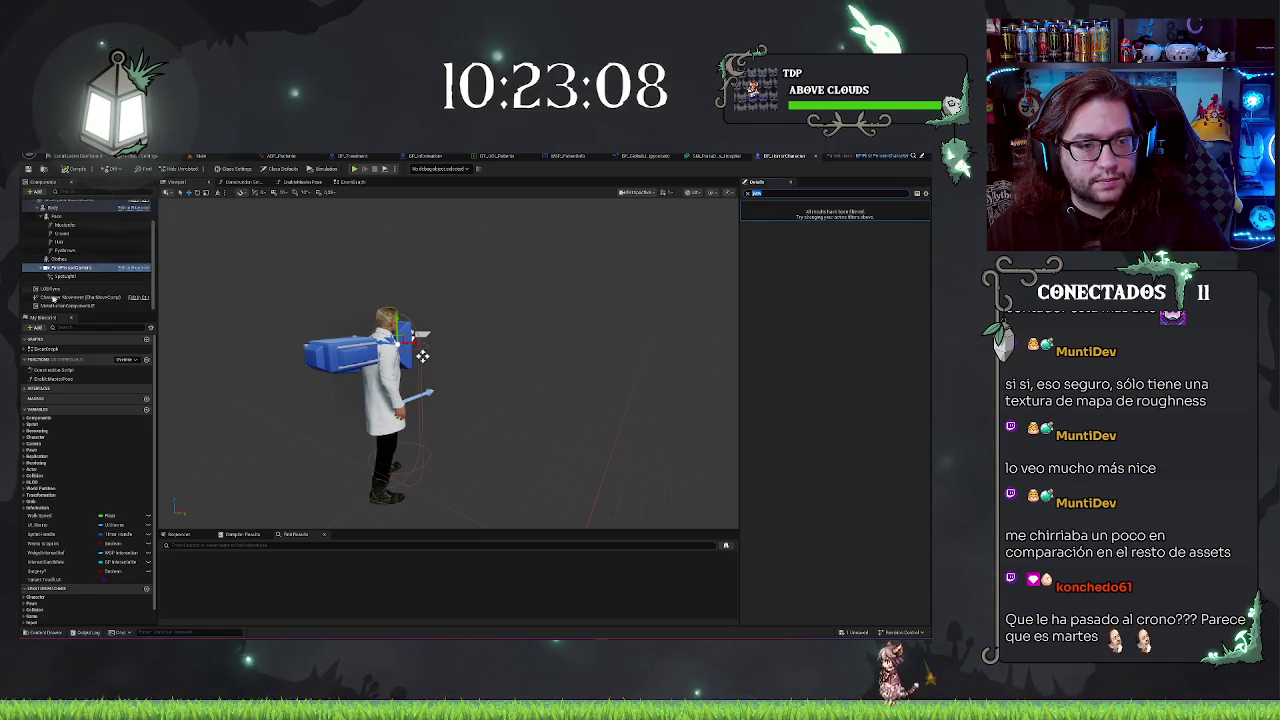
left_click(66, 297)
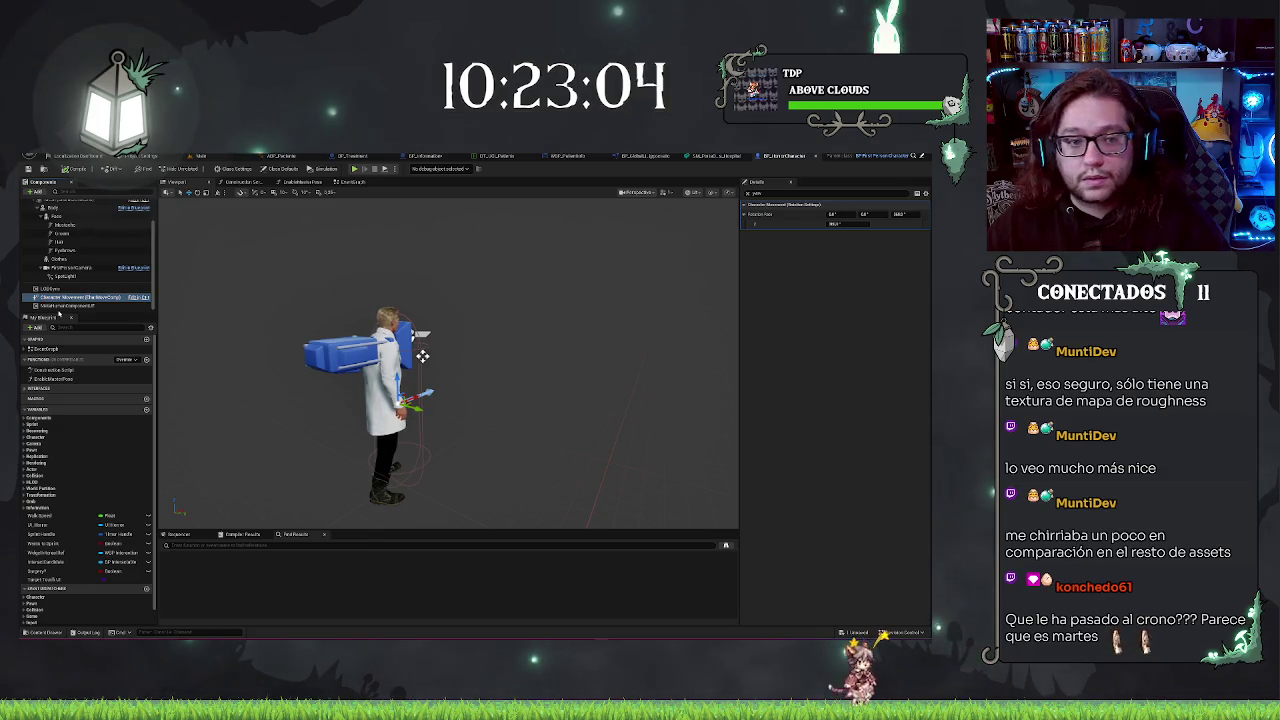
scroll(52, 290, "up", 3)
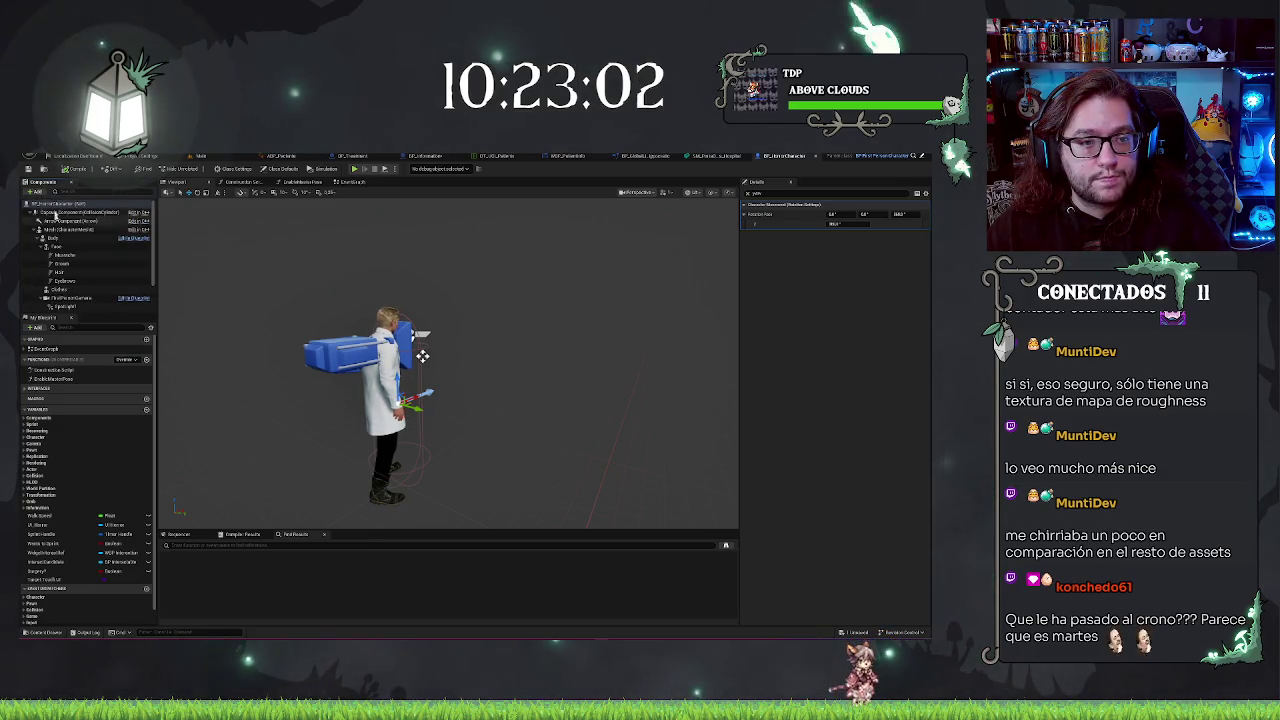
left_click(58, 204)
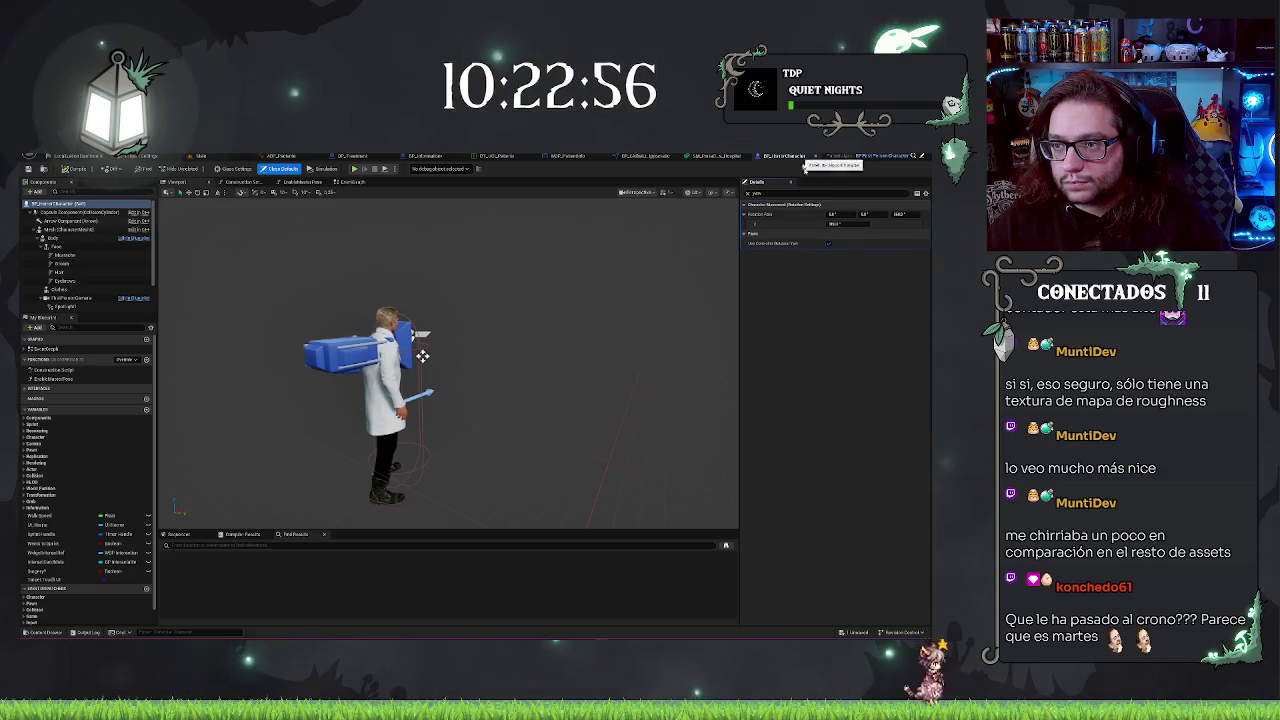
- Close the character blueprint and return to BP_Information's event graph to add a node
key("ctrl+w")
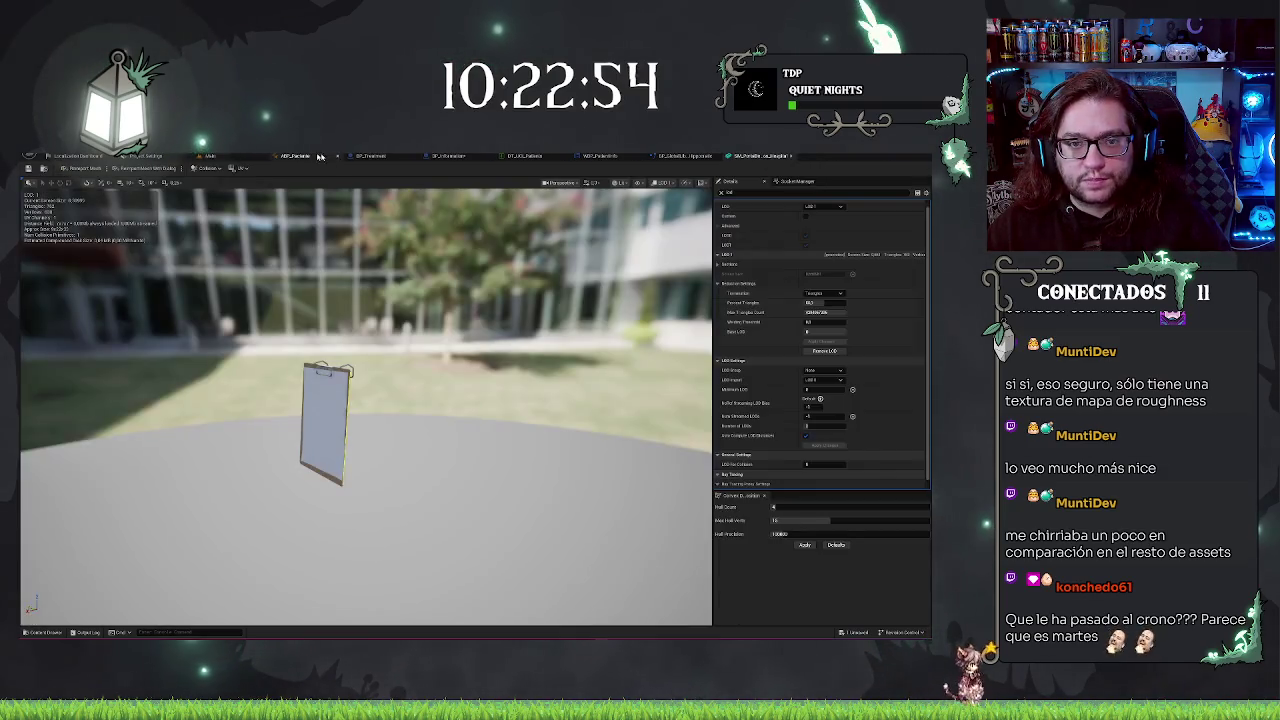
left_click(428, 156)
left_click_drag(495, 383, 504, 359)
right_click(462, 487)
- Place two Print String nodes and wire the view value into In String
type("pi")
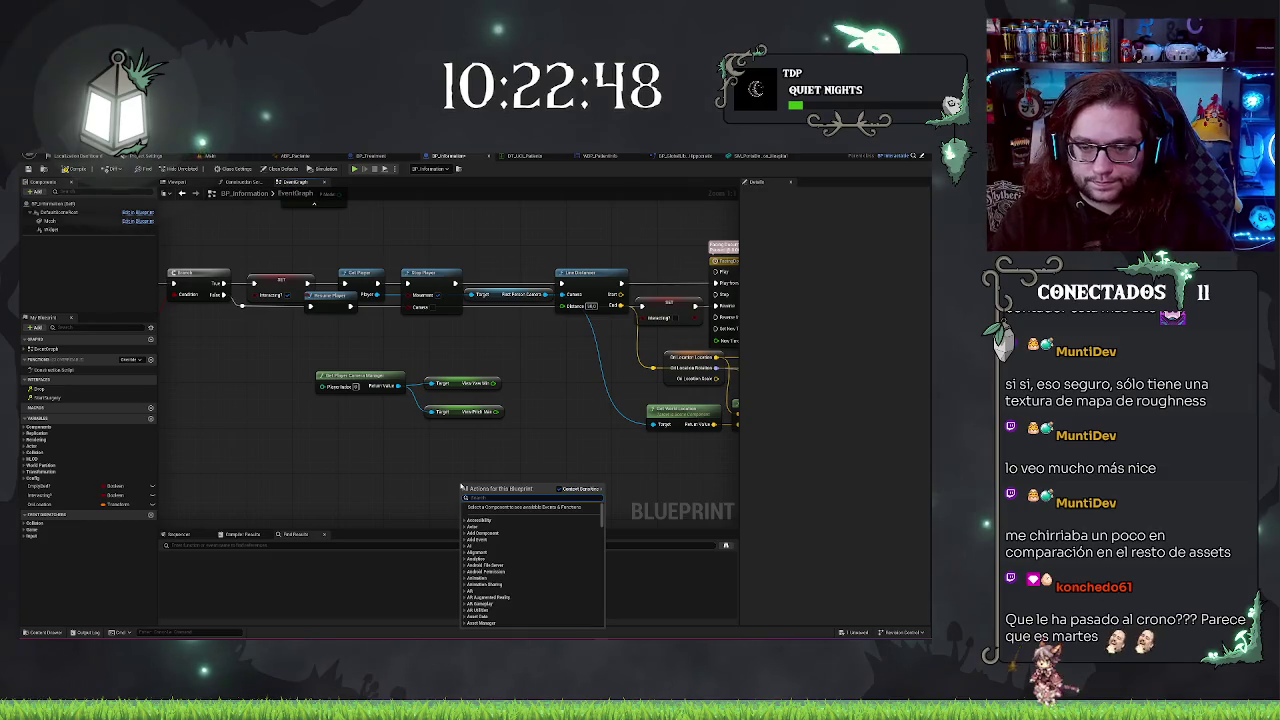
type("int")
key("Return")
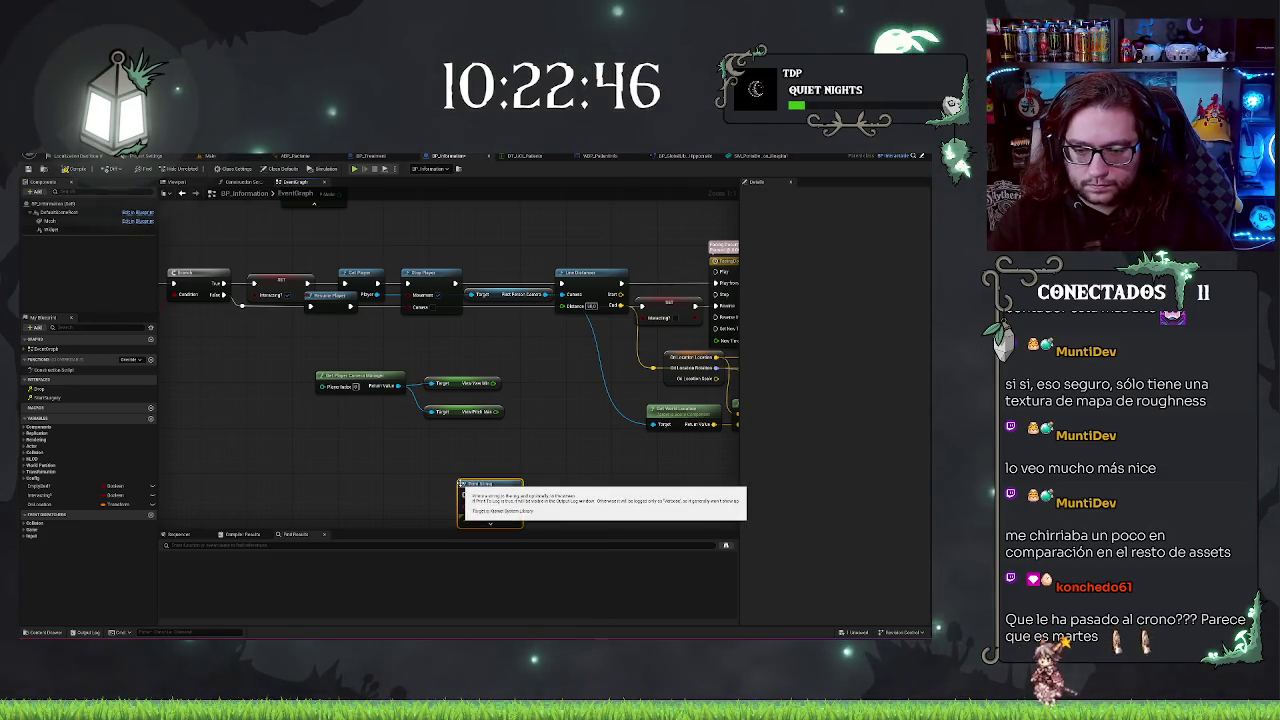
left_click_drag(461, 484, 507, 463)
key("ctrl+c")
key("ctrl+v")
left_click_drag(617, 470, 606, 458)
mouse_move(524, 464)
left_mouse_down()
mouse_move(536, 372)
mouse_move(497, 414)
mouse_move(605, 478)
mouse_move(596, 483)
left_mouse_up()
key("Escape")
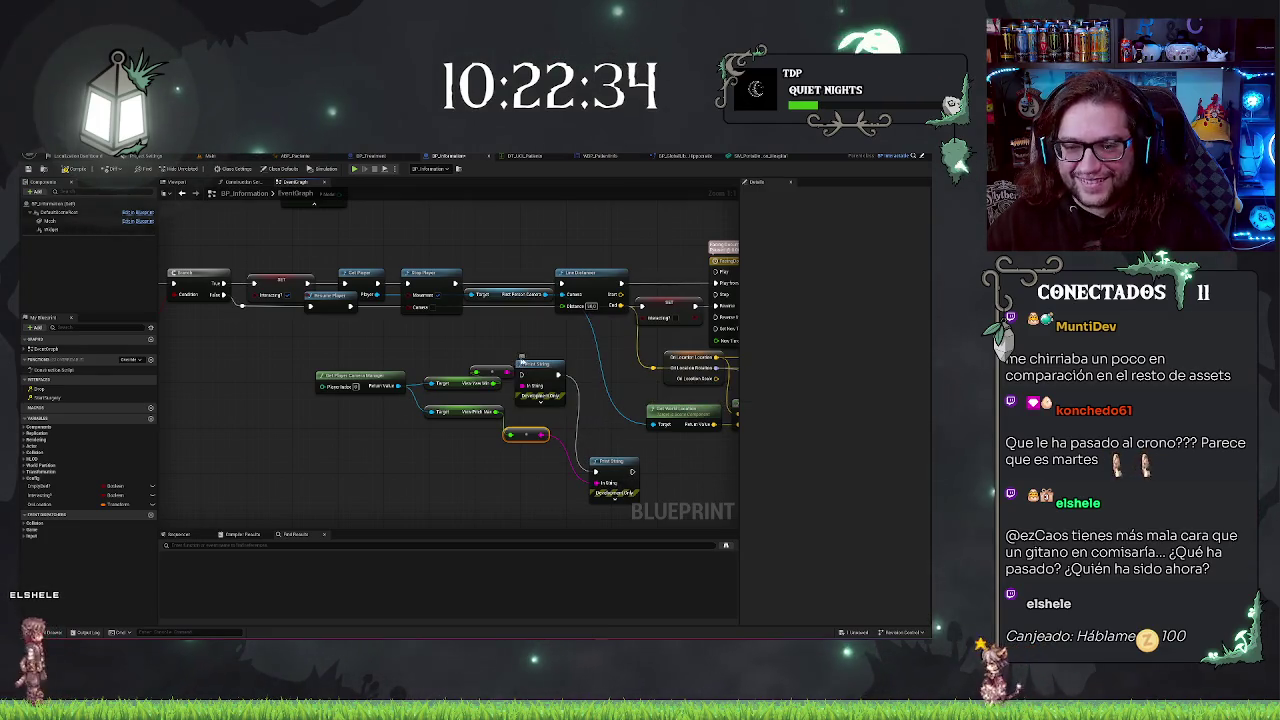
mouse_move(528, 360)
left_mouse_down()
mouse_move(584, 375)
mouse_move(409, 320)
left_mouse_up()
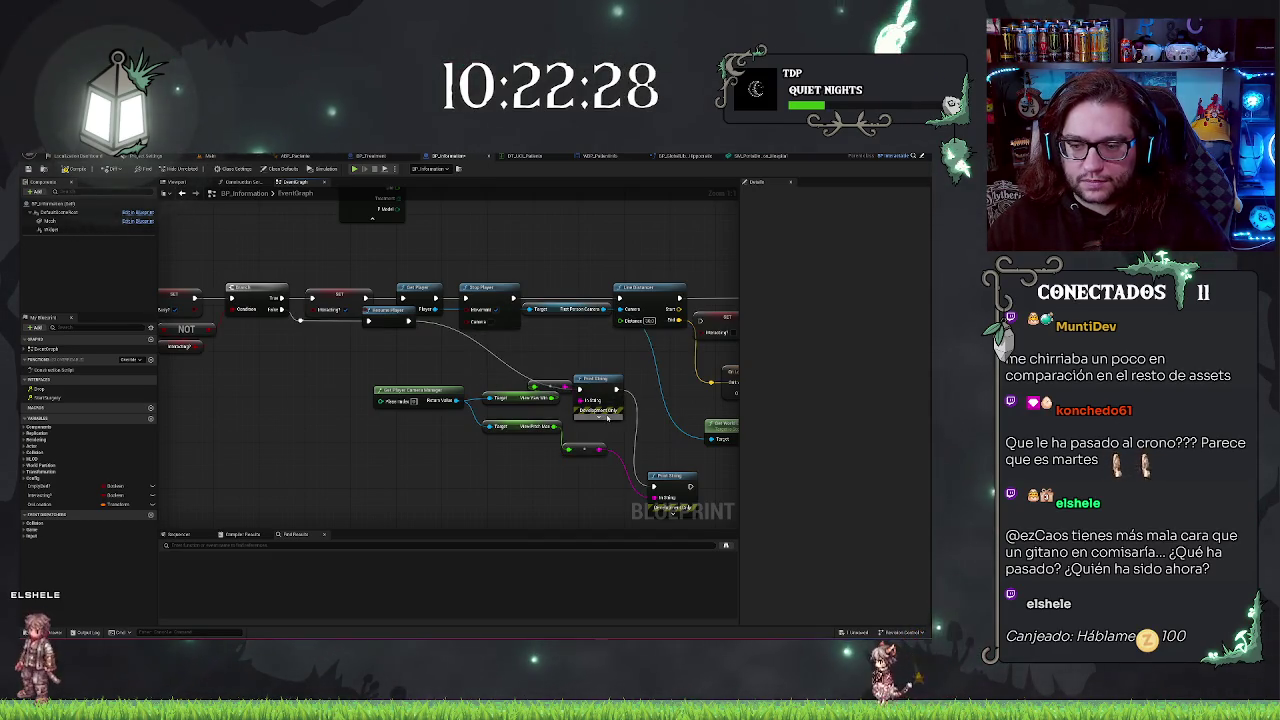
- Set the Print String text colour to bright green
left_click(600, 414)
left_click(611, 436)
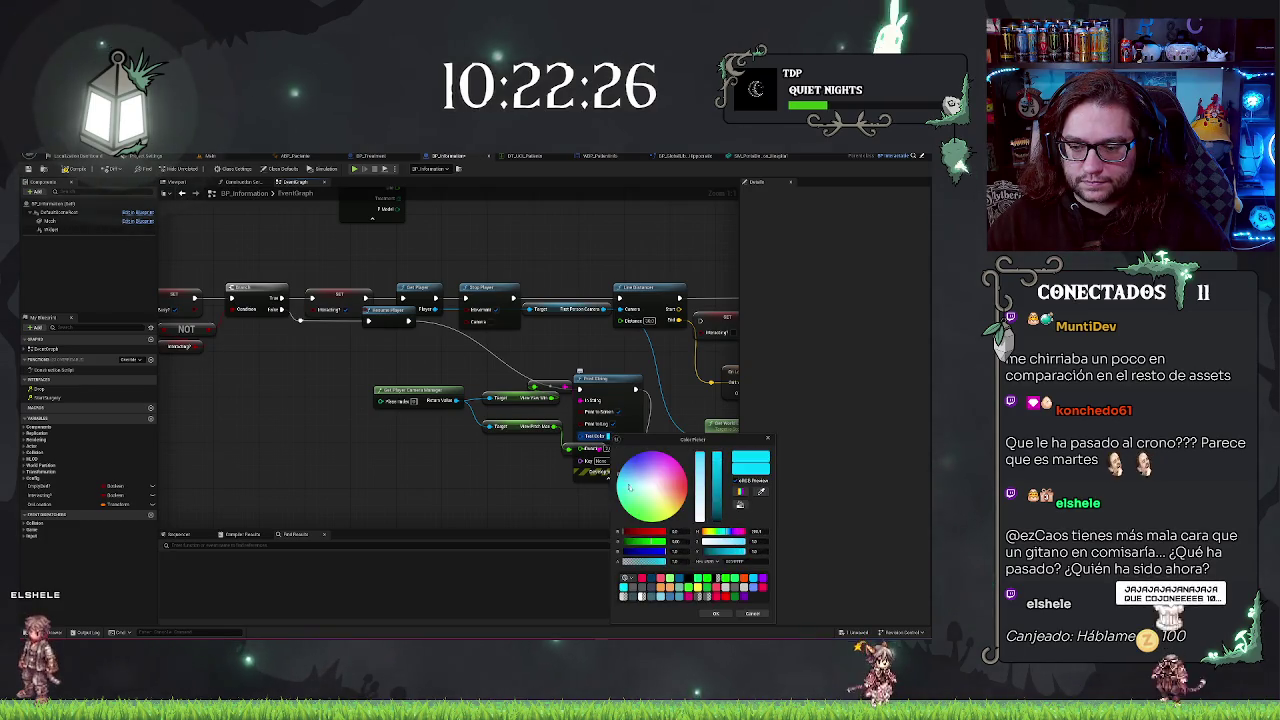
left_click(706, 580)
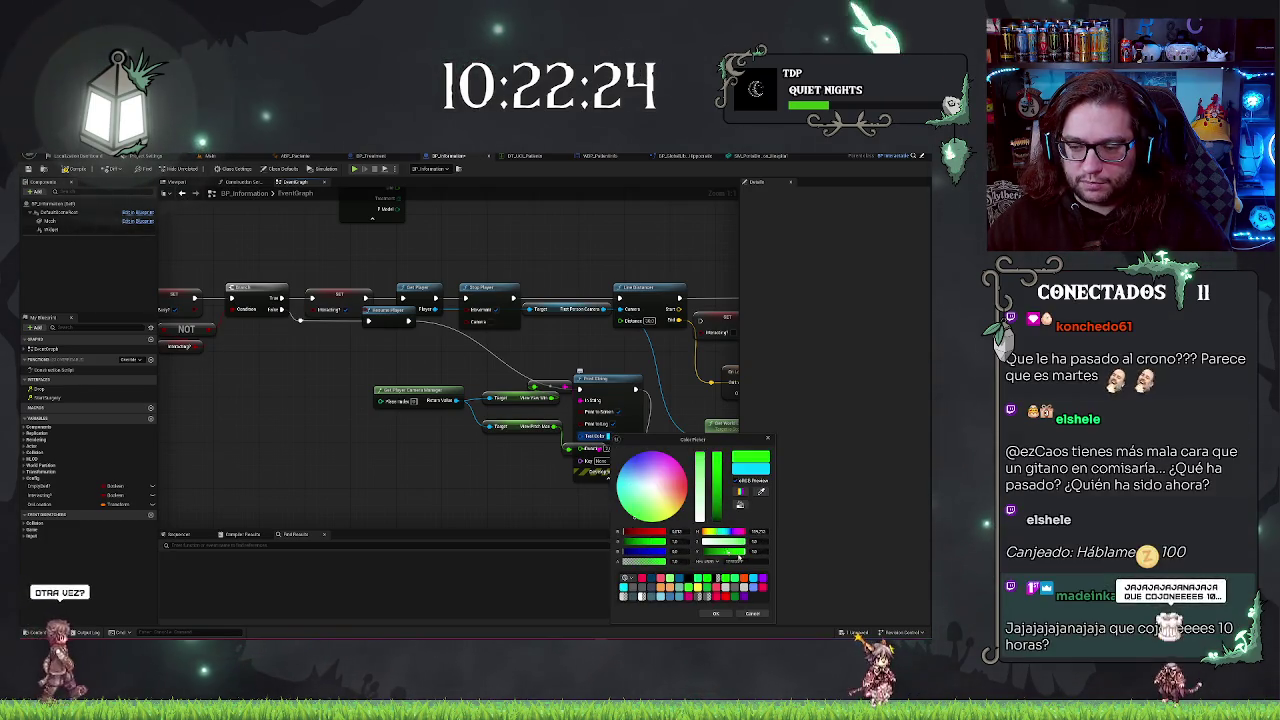
left_click(720, 613)
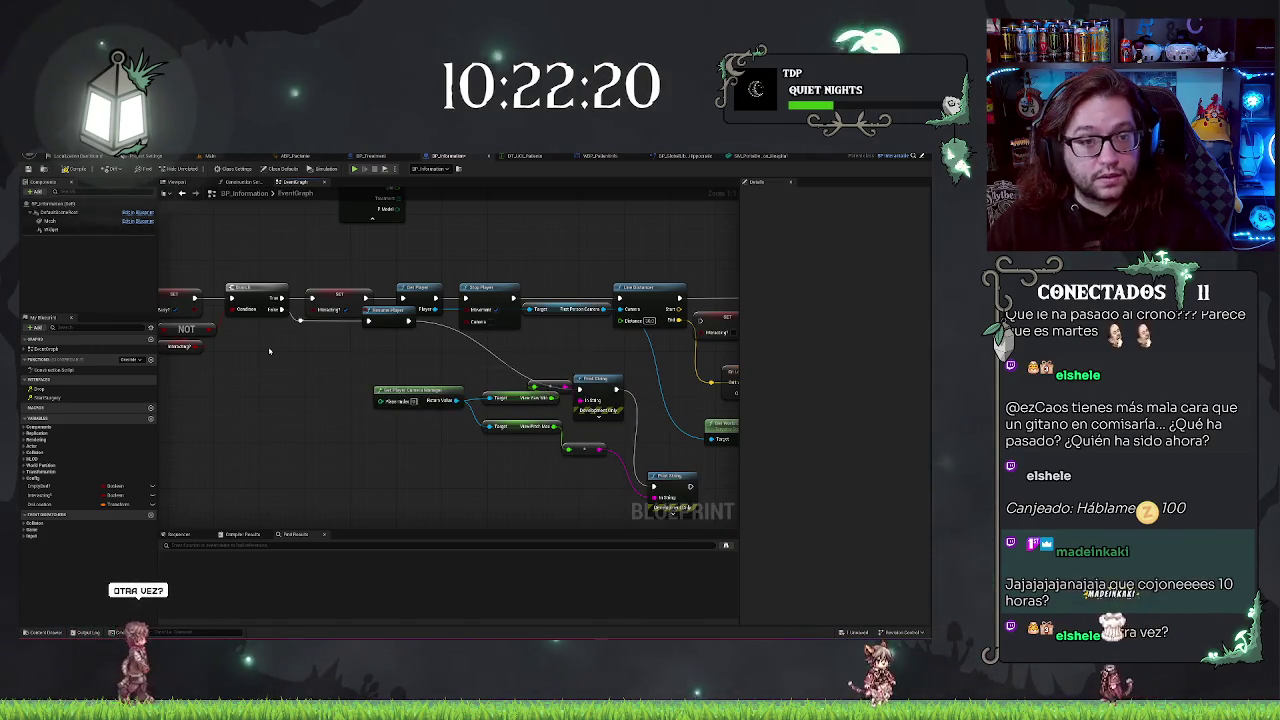
left_click(62, 155)
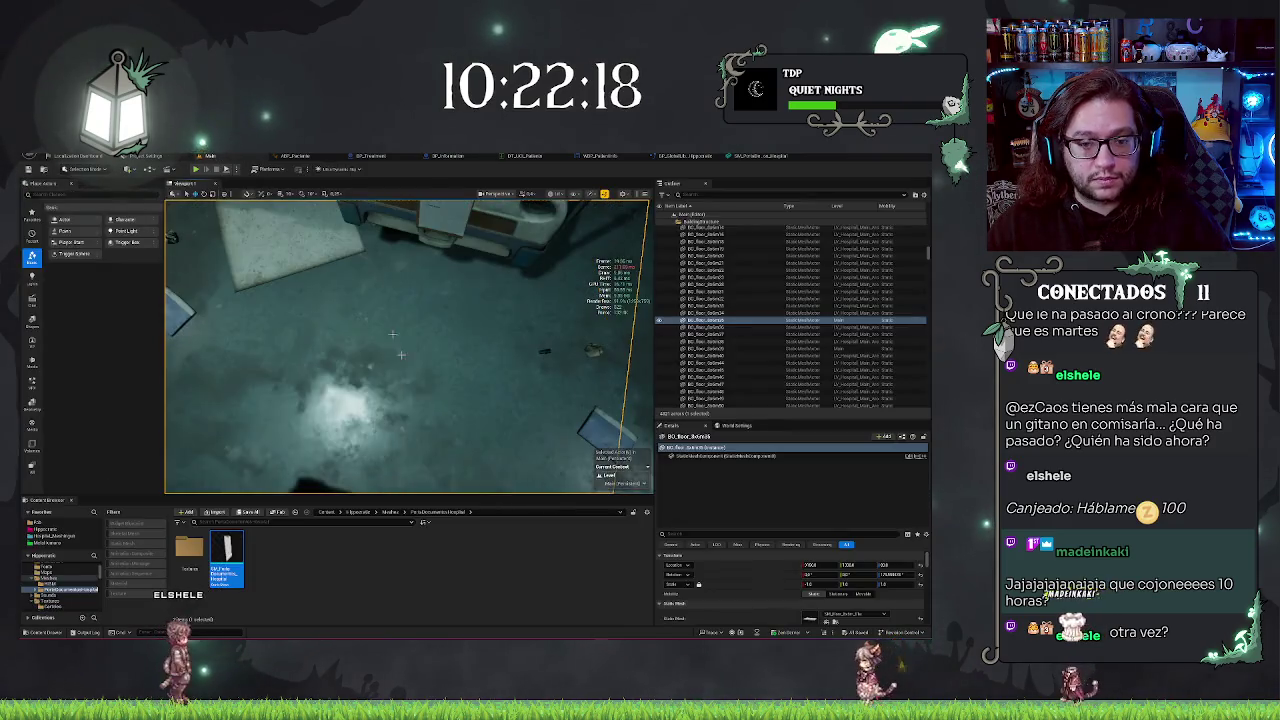
- Play-test the level, picking up, dropping and re-raising the clipboard on the bed
right_click(420, 390)
left_click(451, 358)
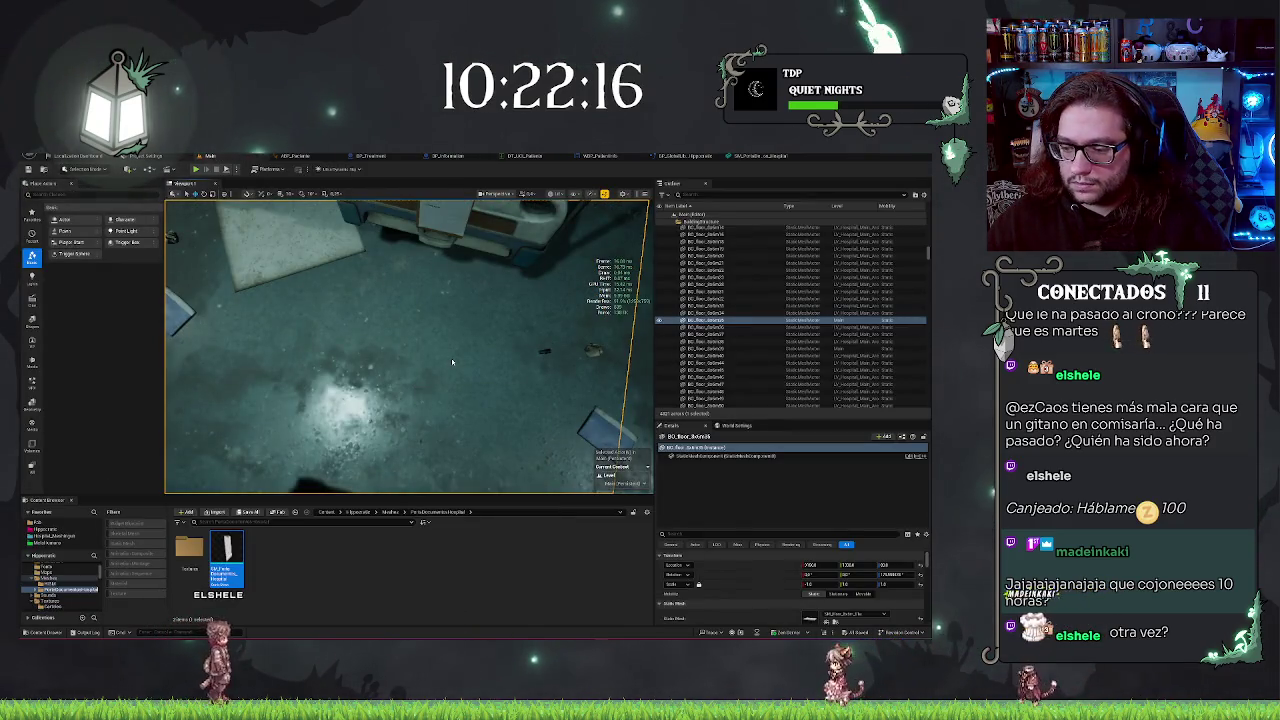
key("alt+p")
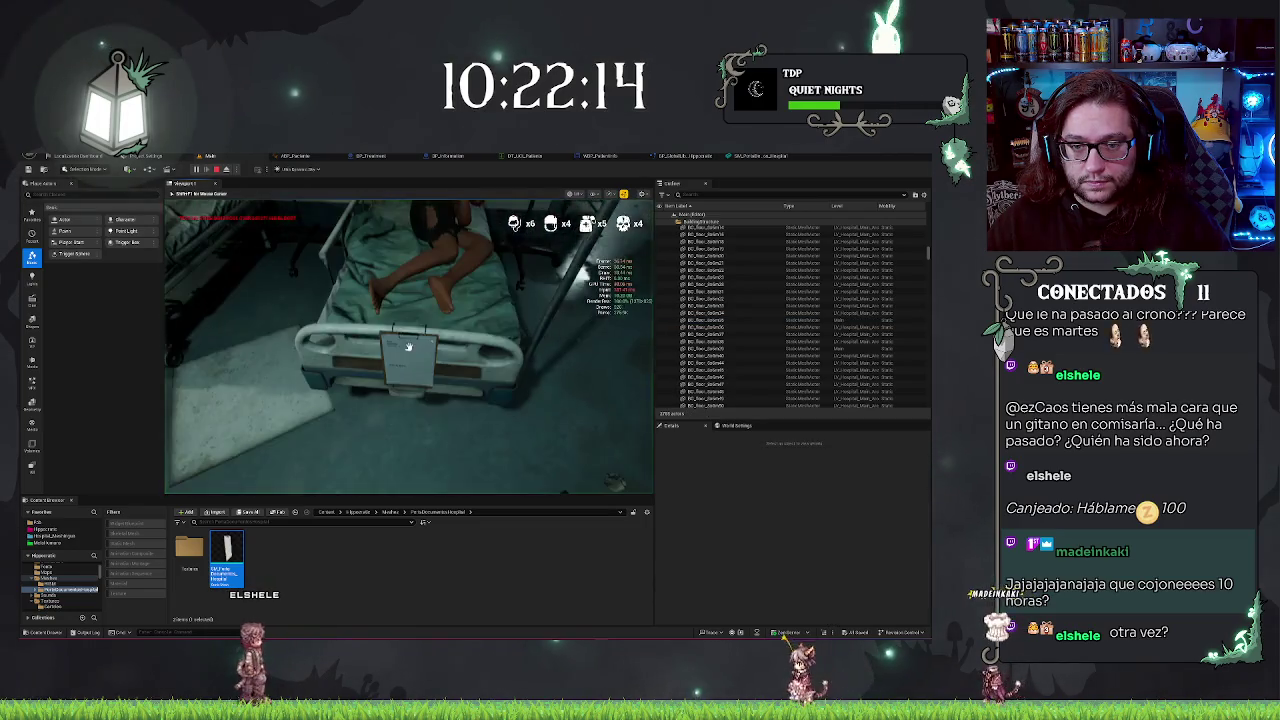
left_click(408, 346)
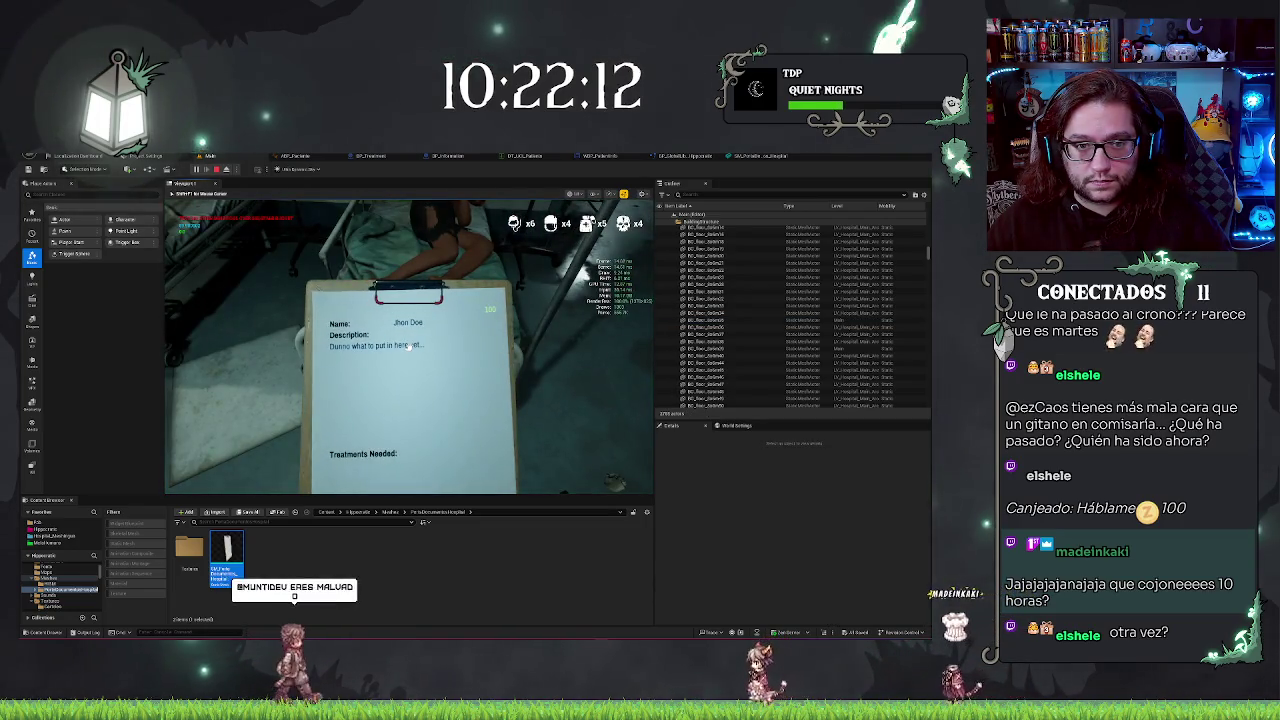
left_click(408, 346)
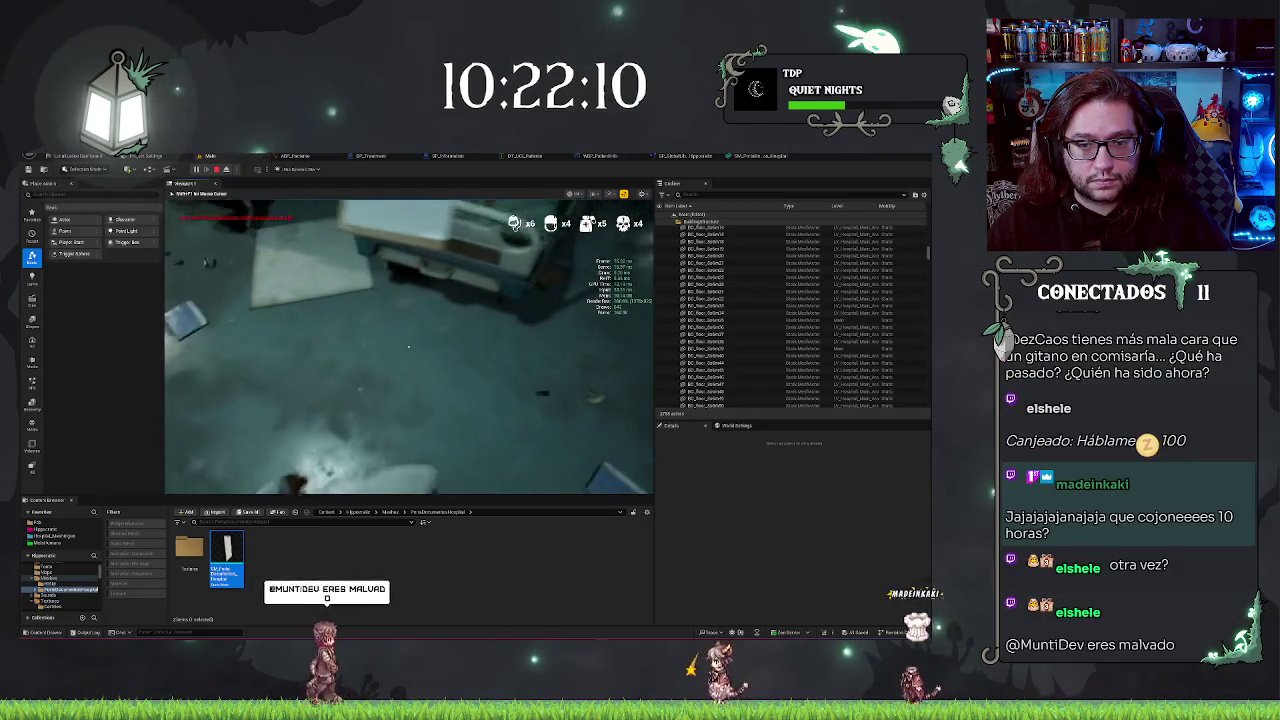
left_click(408, 346)
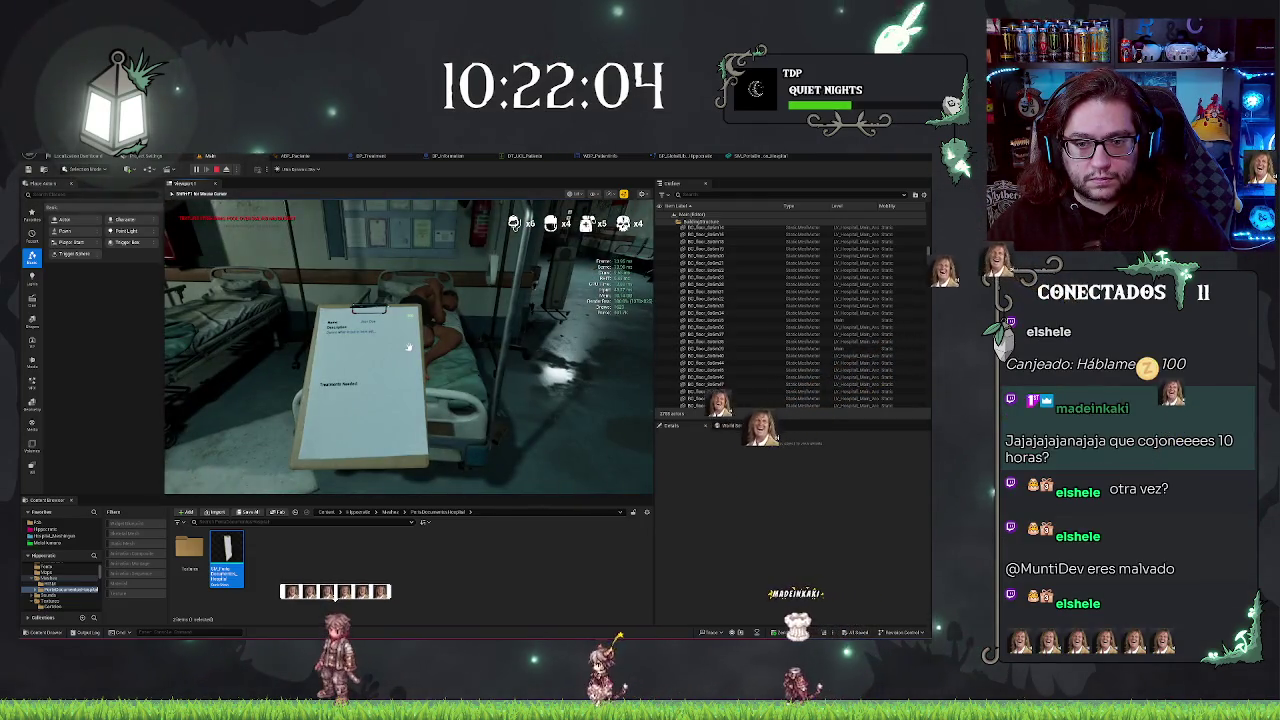
key("Escape")
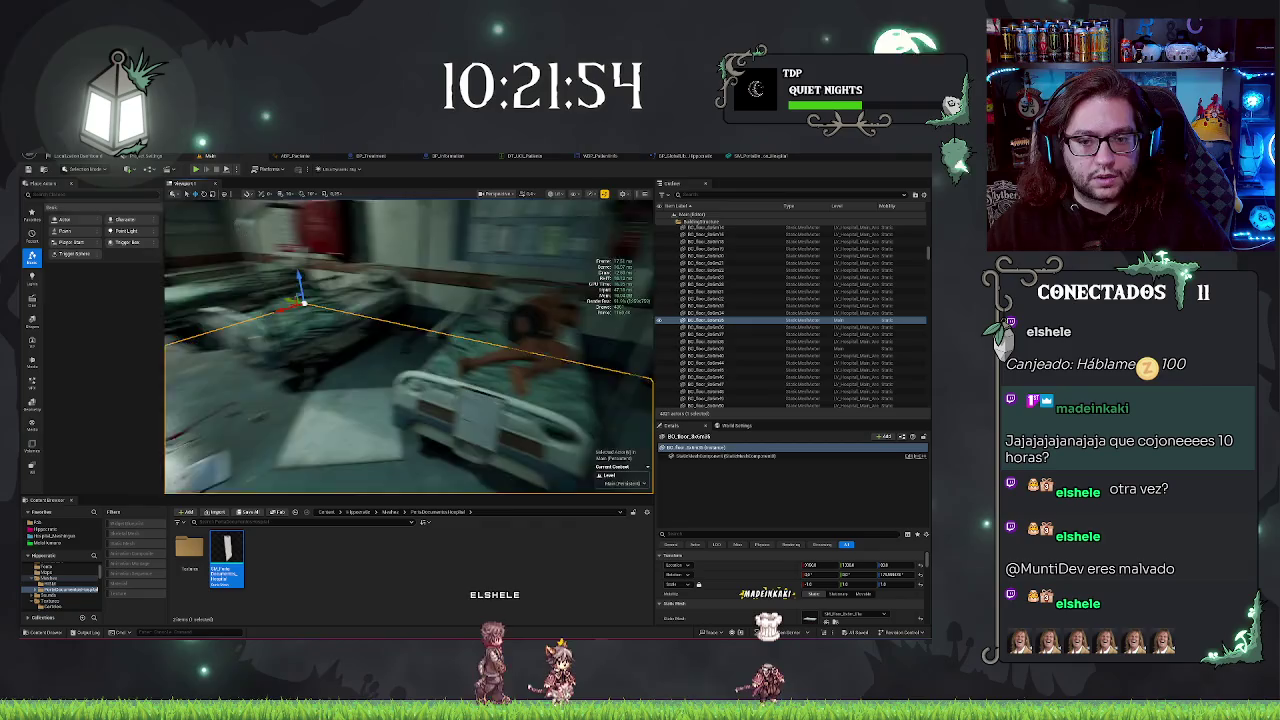
- Play again to read the clipboard's patient sheet, then return to BP_Information
right_click(421, 373)
left_click(476, 619)
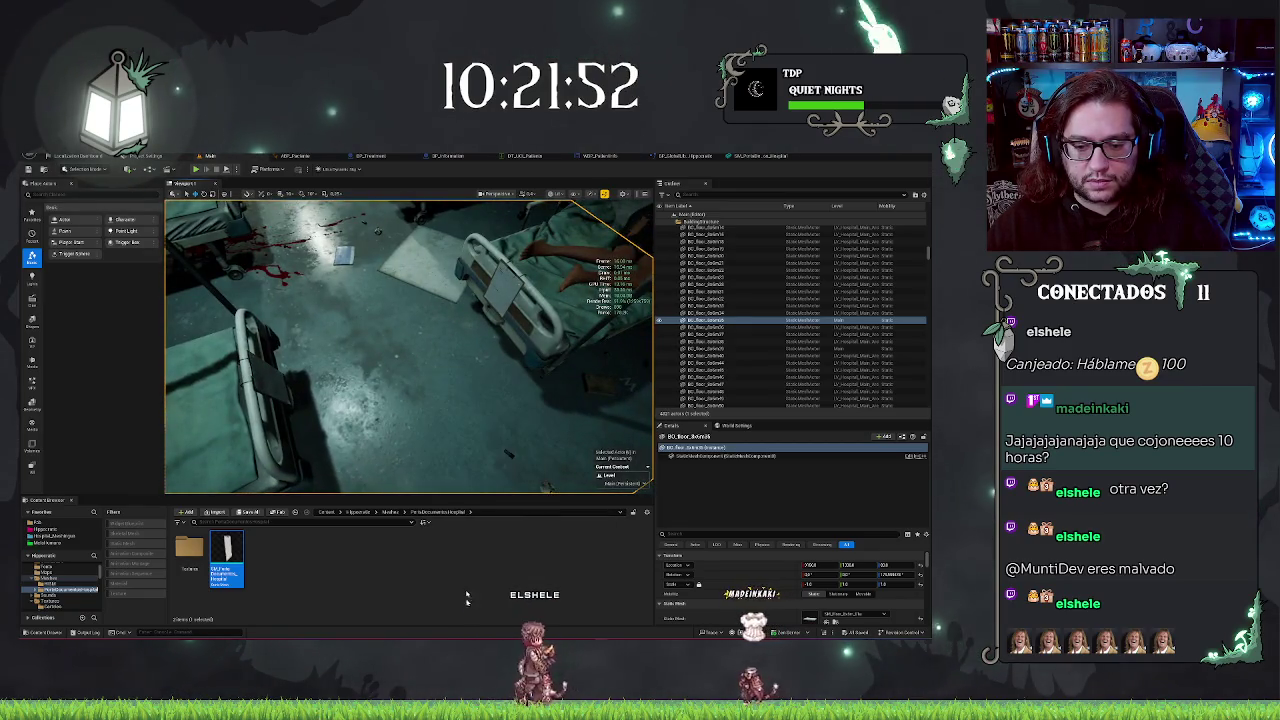
key("alt+p")
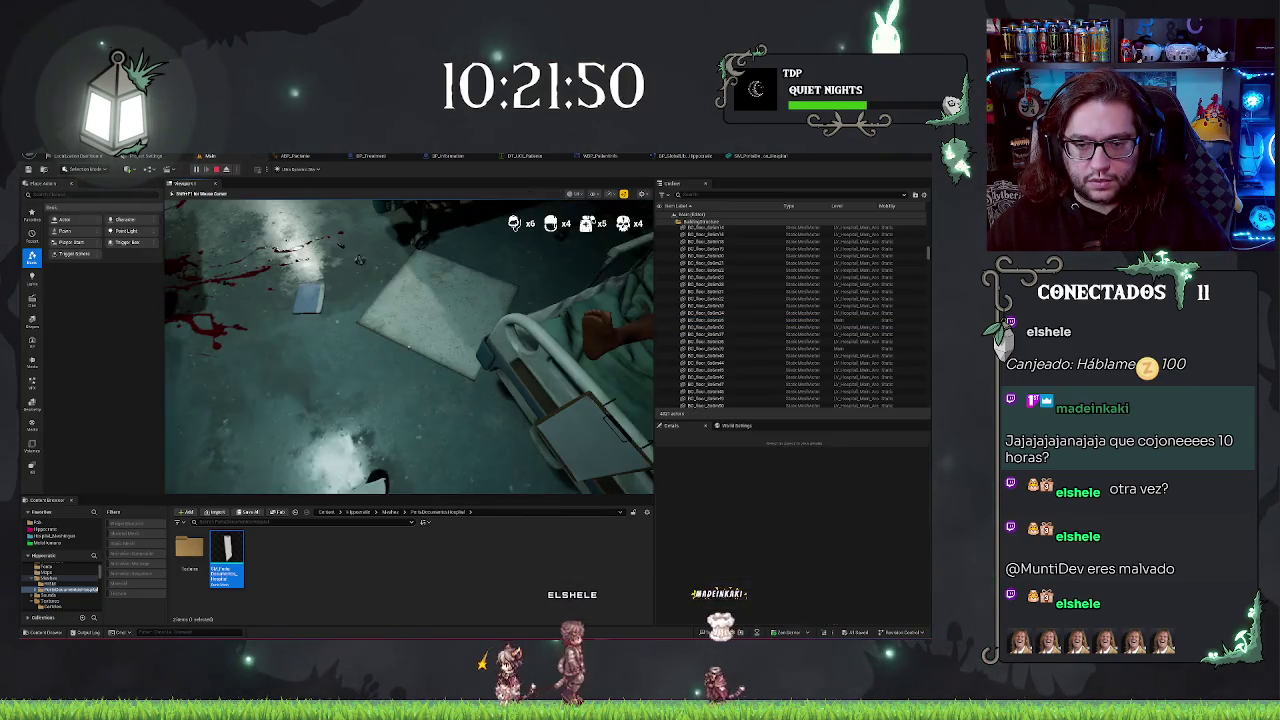
left_click(407, 346)
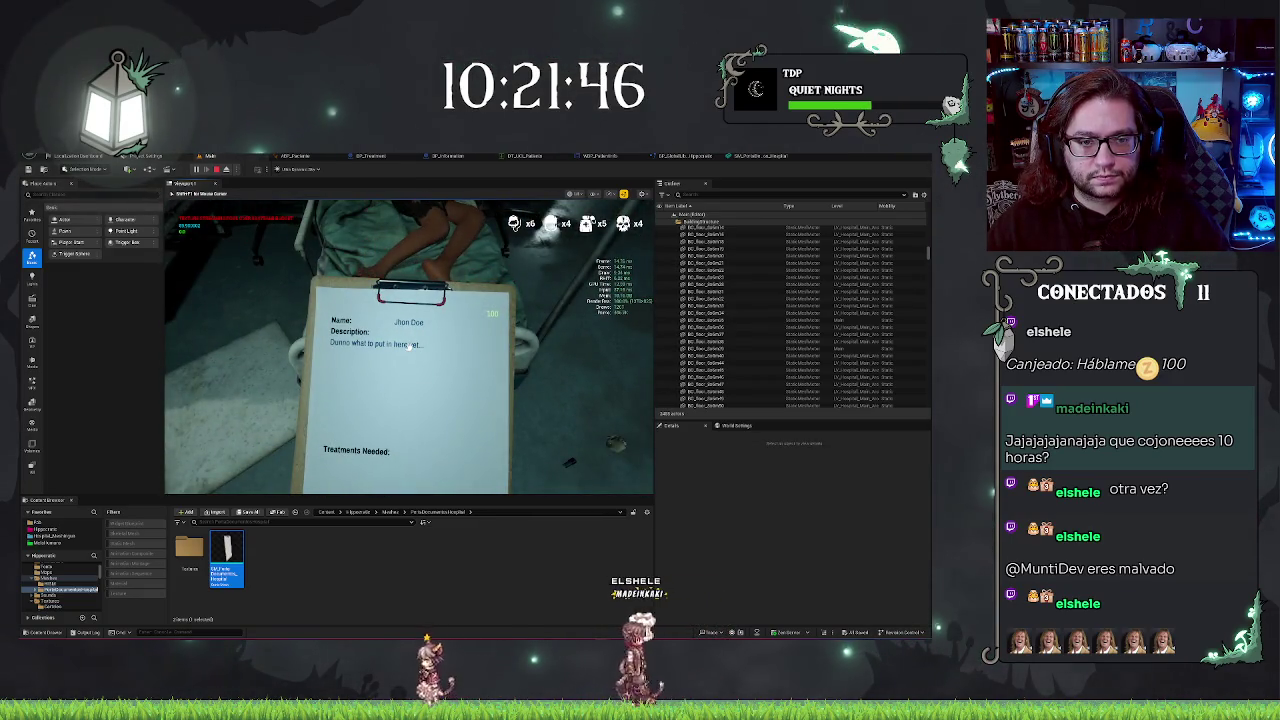
key("Escape")
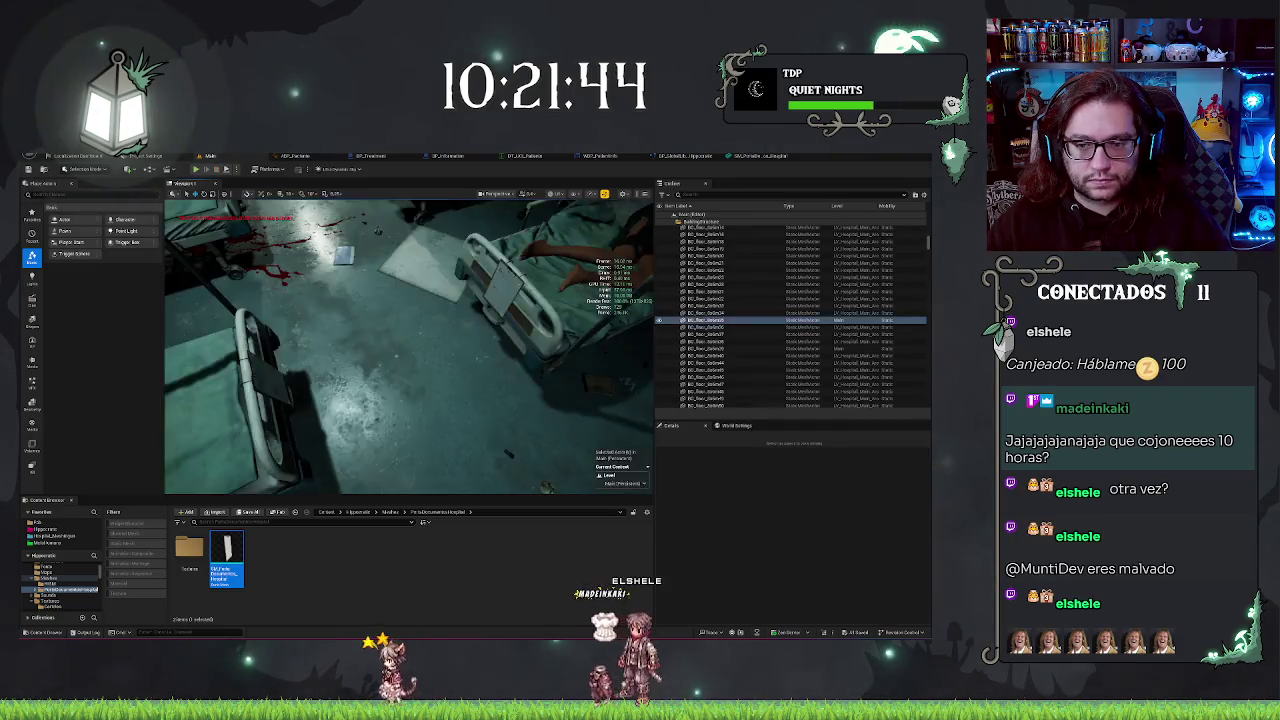
left_click(512, 291)
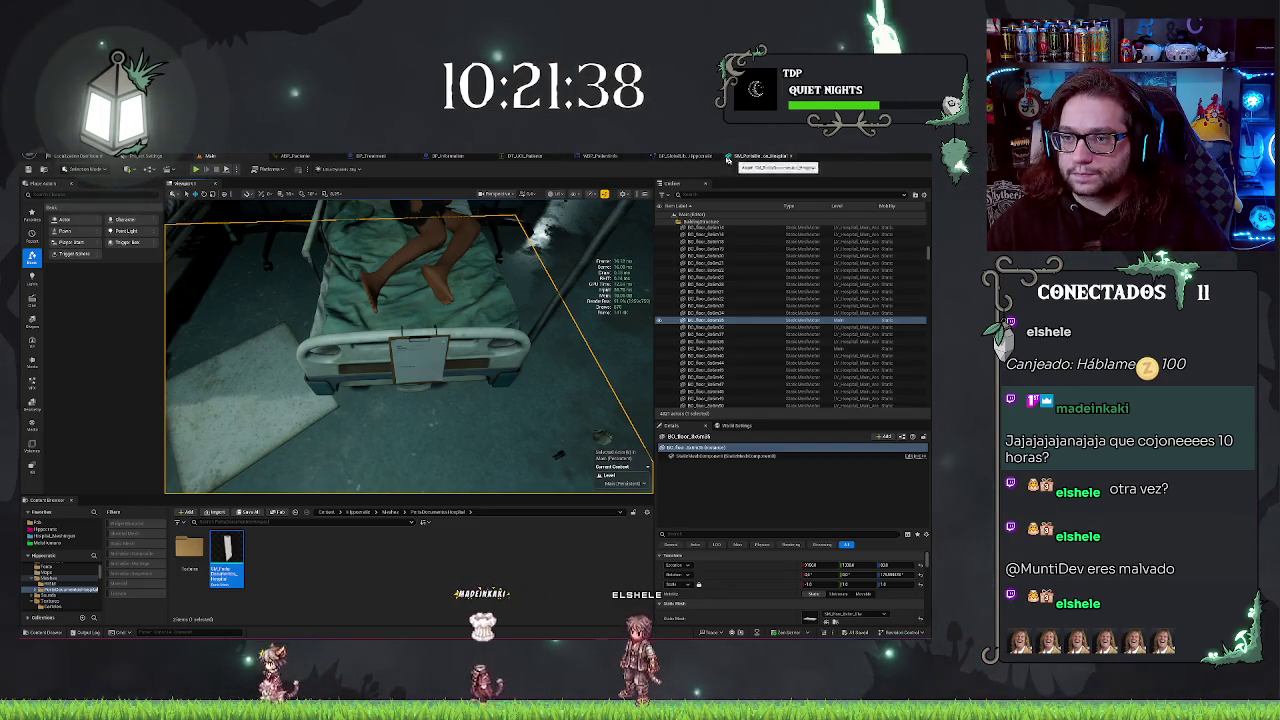
left_click(446, 156)
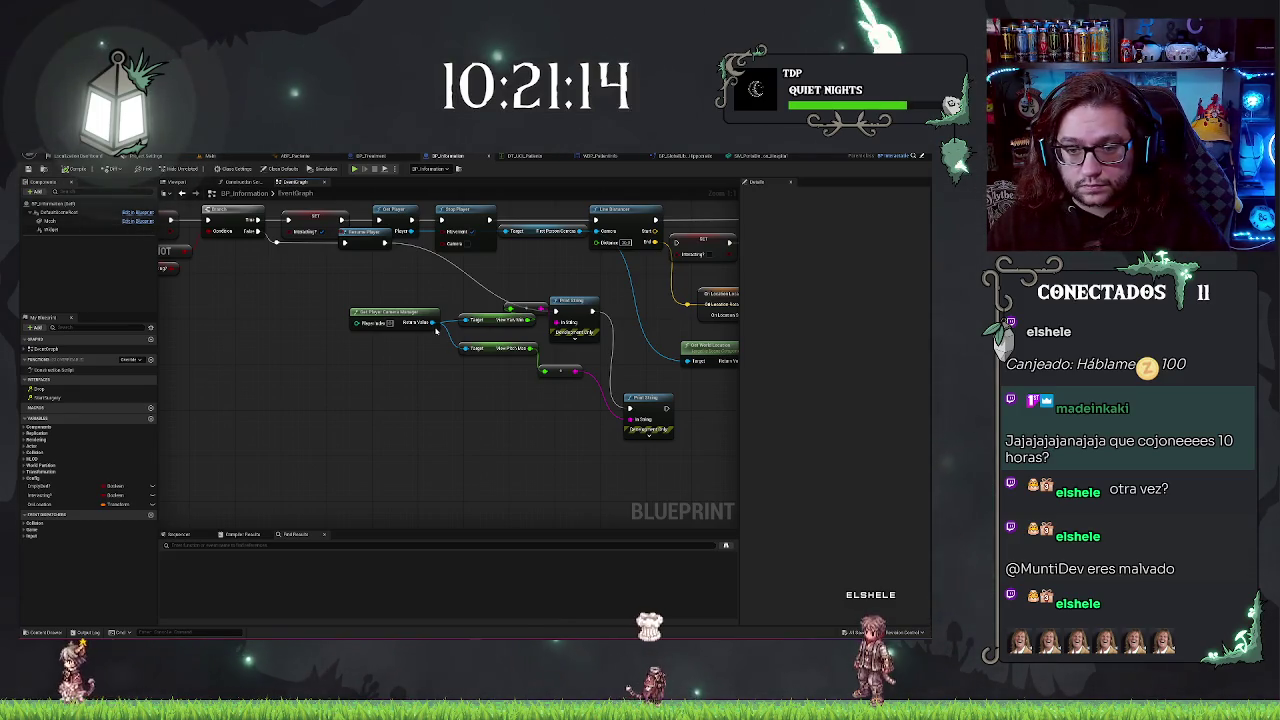
- Add View Pitch Min and View Yaw Max getters from the camera manager, wiring View Yaw Max into the + node
left_click_drag(436, 322, 447, 297)
type("pitch max")
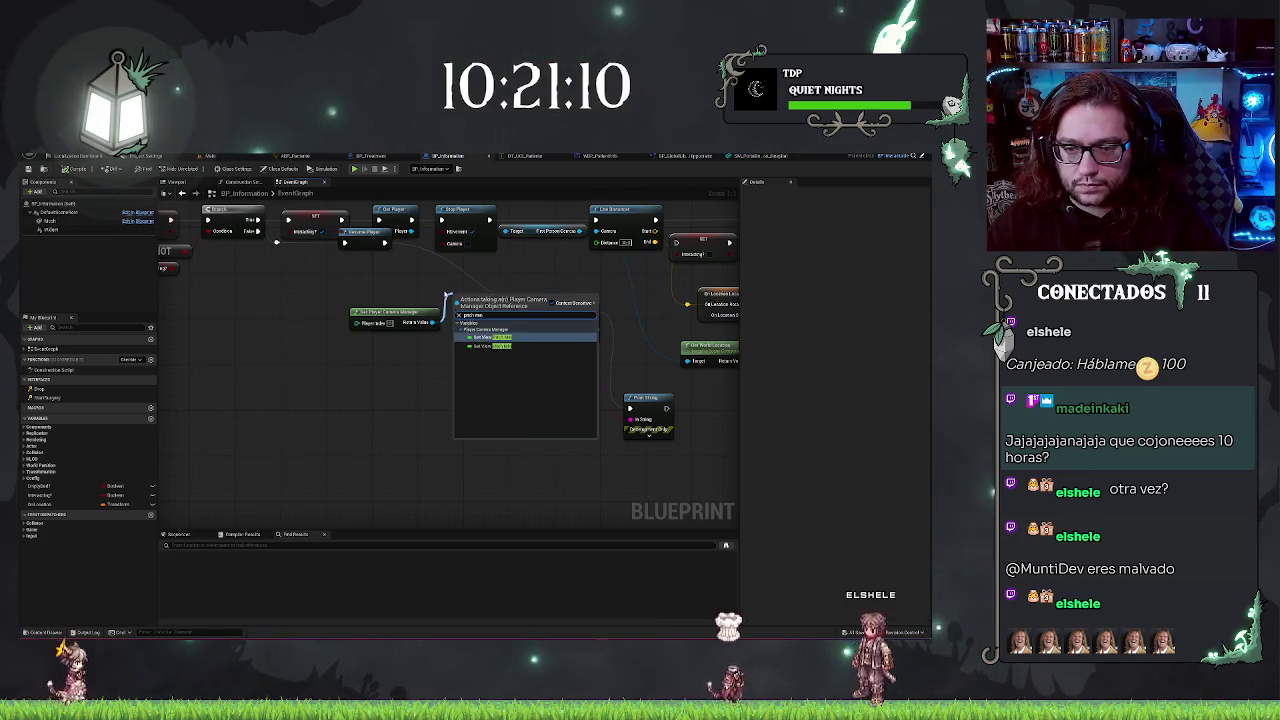
key("Return")
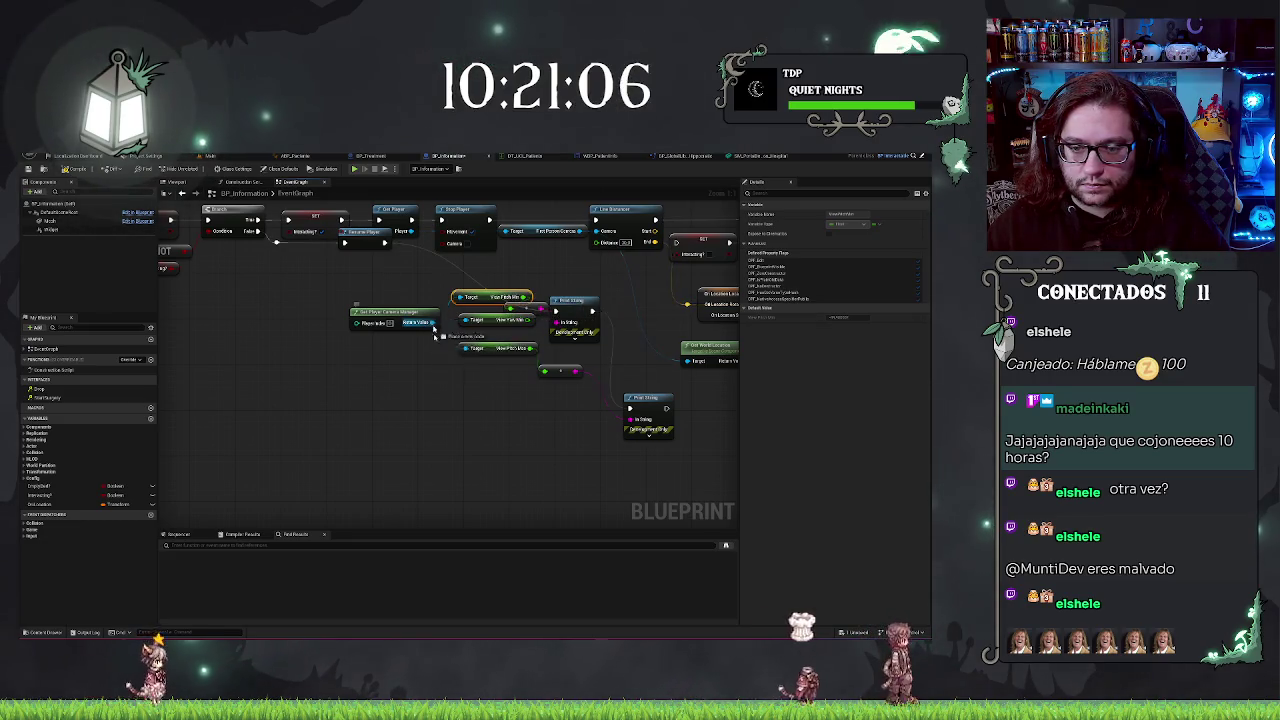
left_click_drag(434, 323, 436, 383)
type("view yaw max")
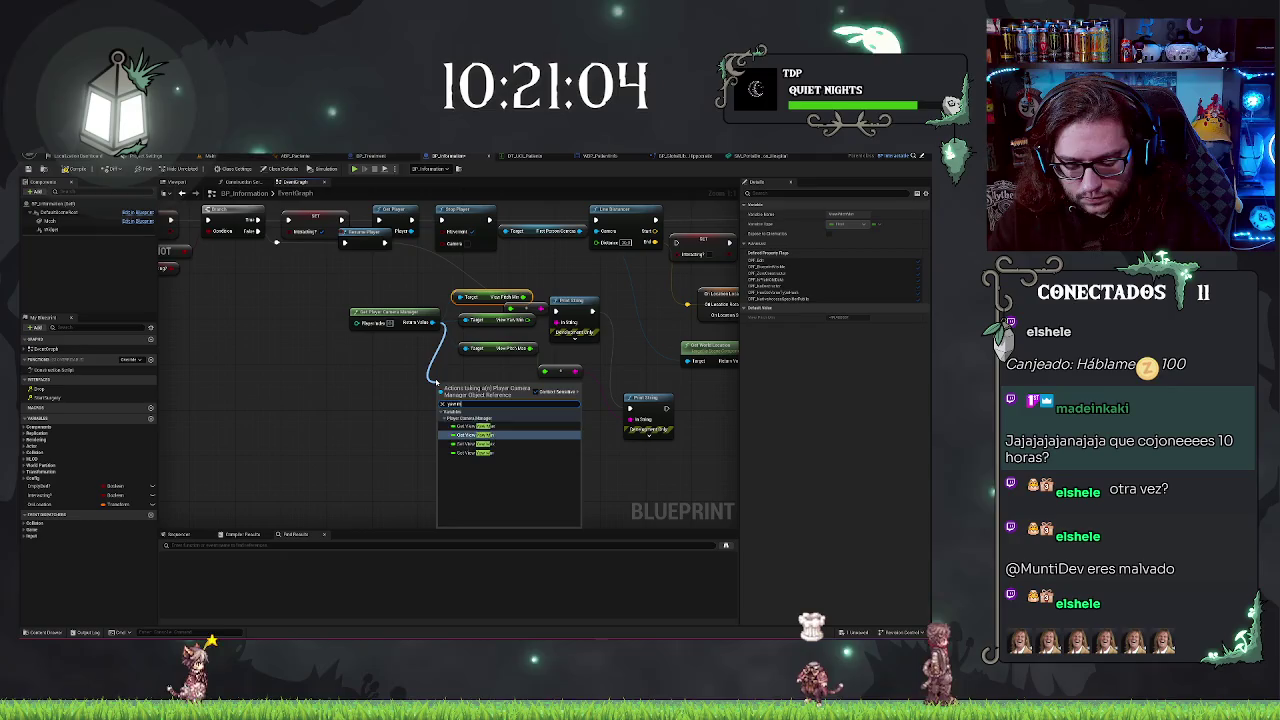
key("Return")
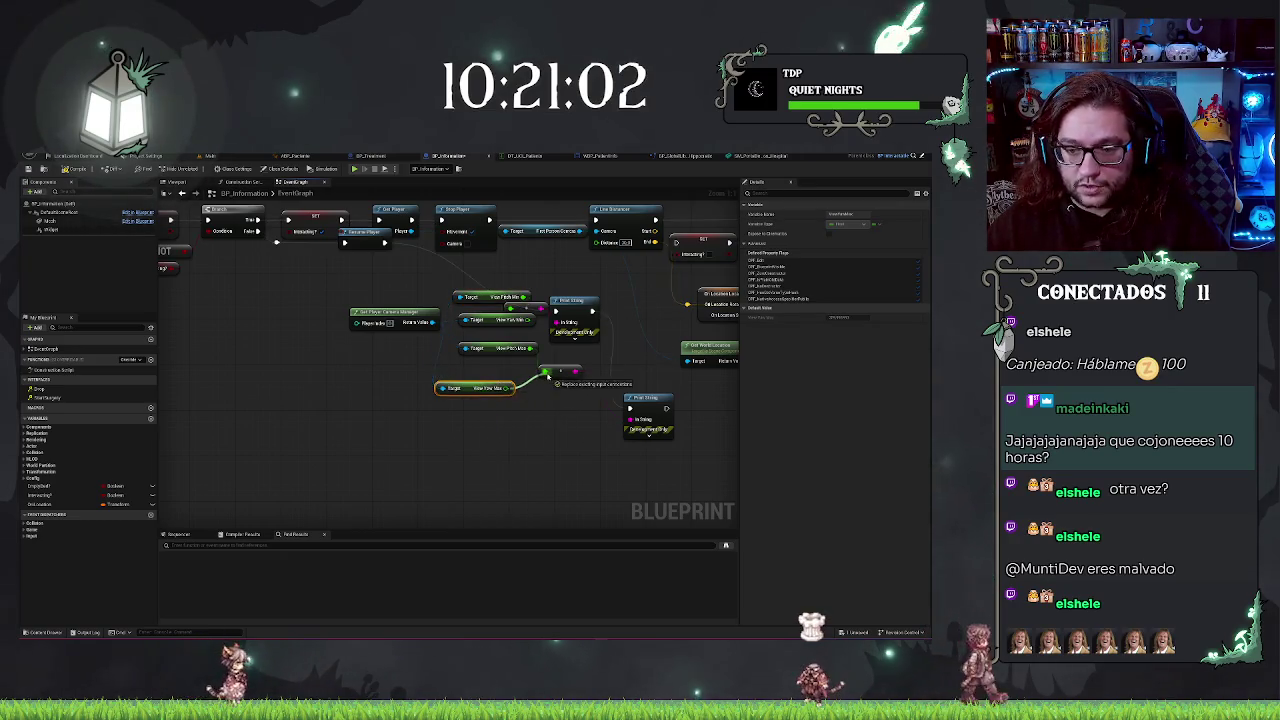
left_click_drag(511, 388, 544, 371)
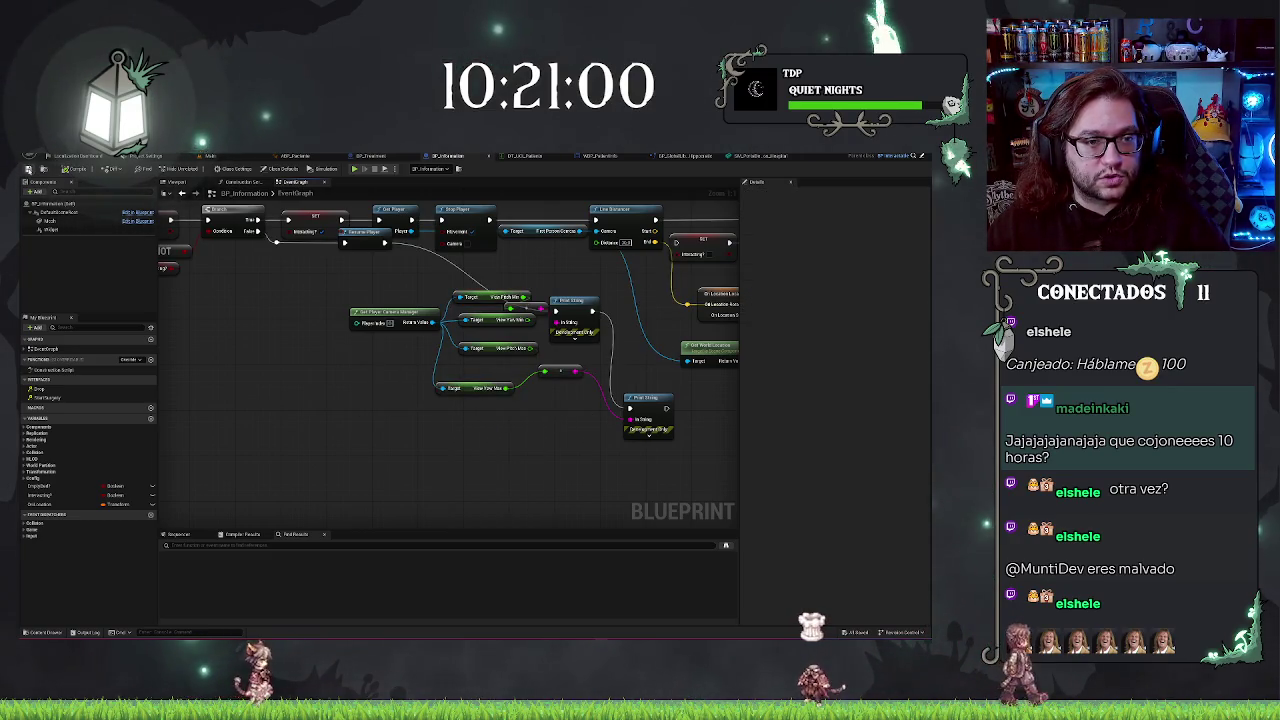
left_click(210, 156)
- Play-test the level, pick up the clipboard, set it back on the bed and stop
right_click(438, 218)
left_click(465, 458)
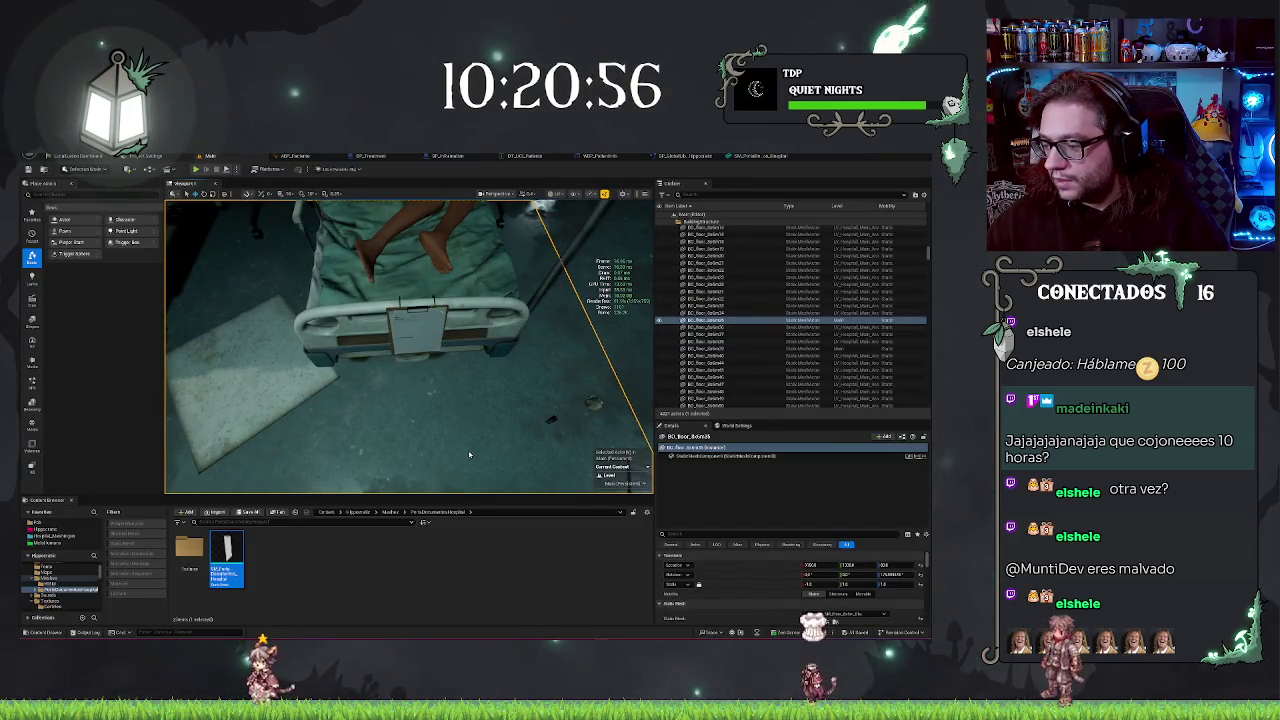
key("alt+p")
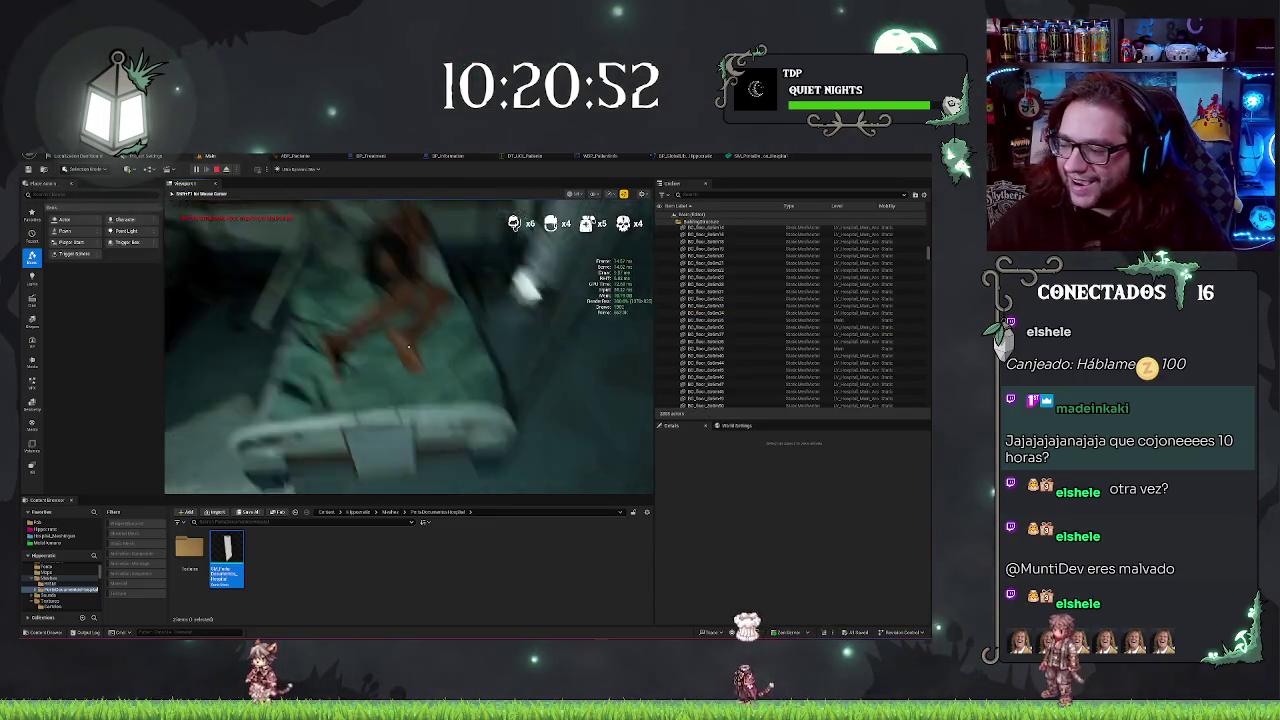
left_click(408, 346)
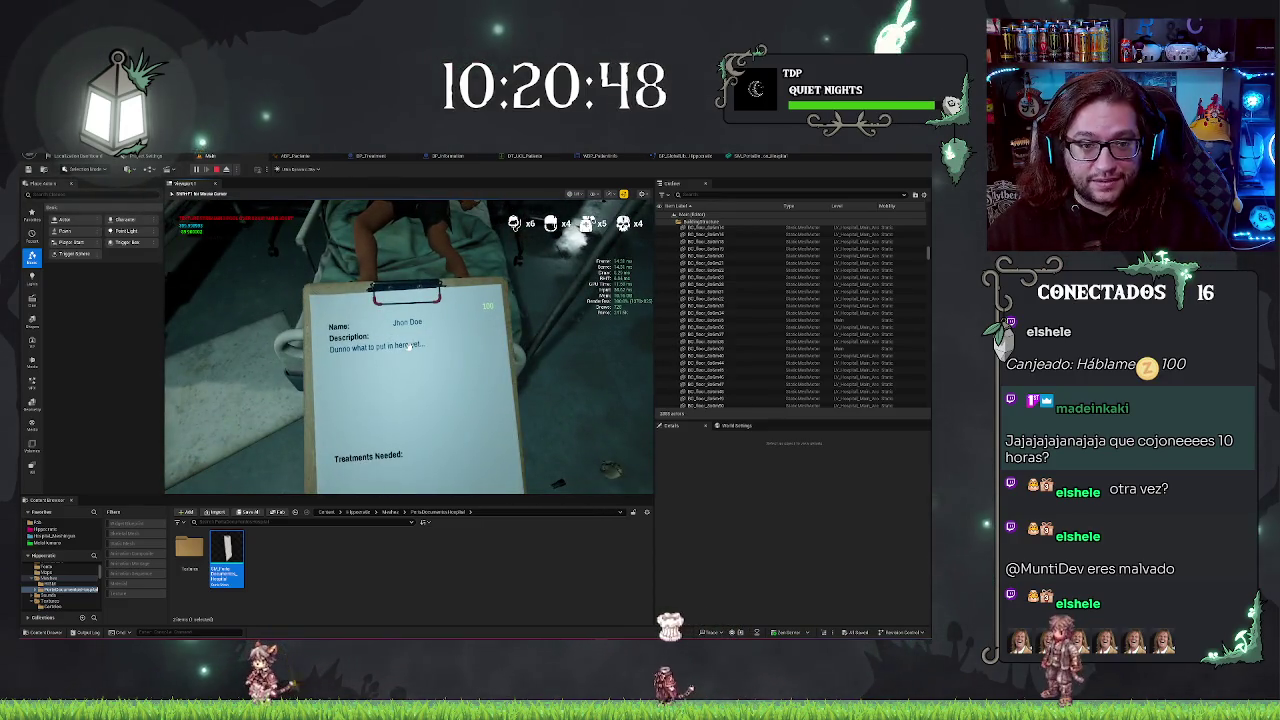
left_click(408, 346)
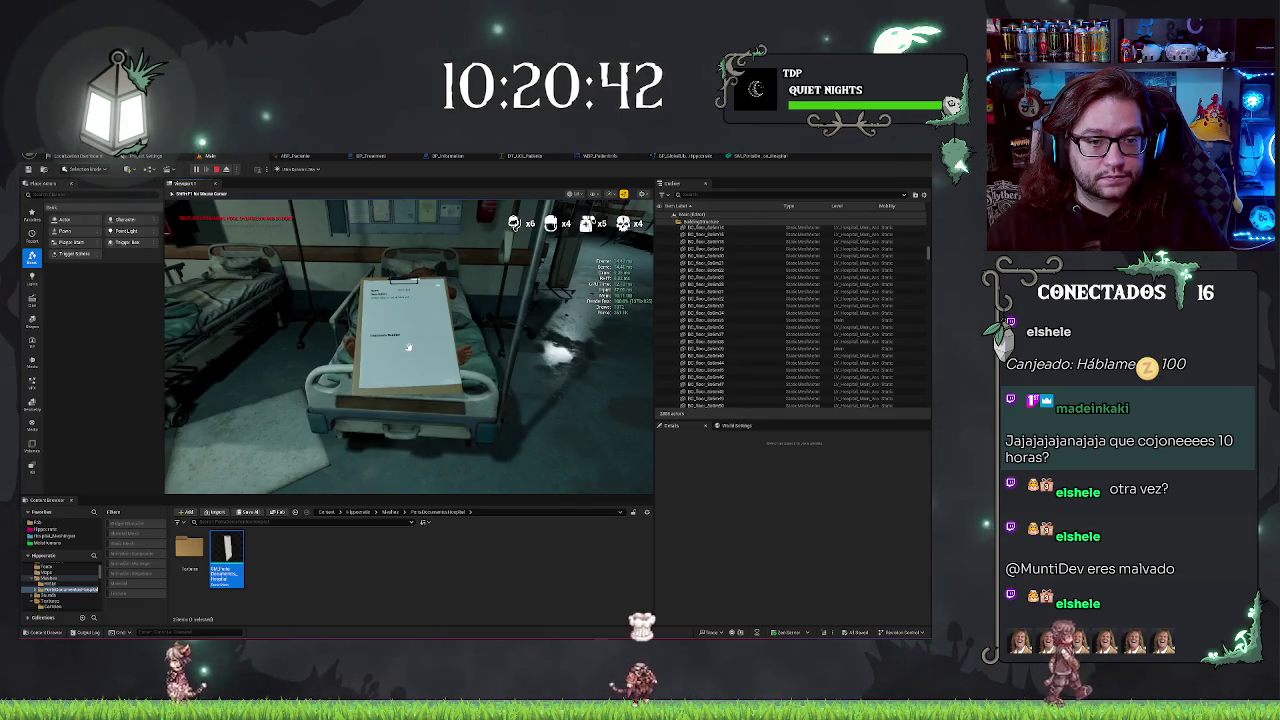
key("Escape")
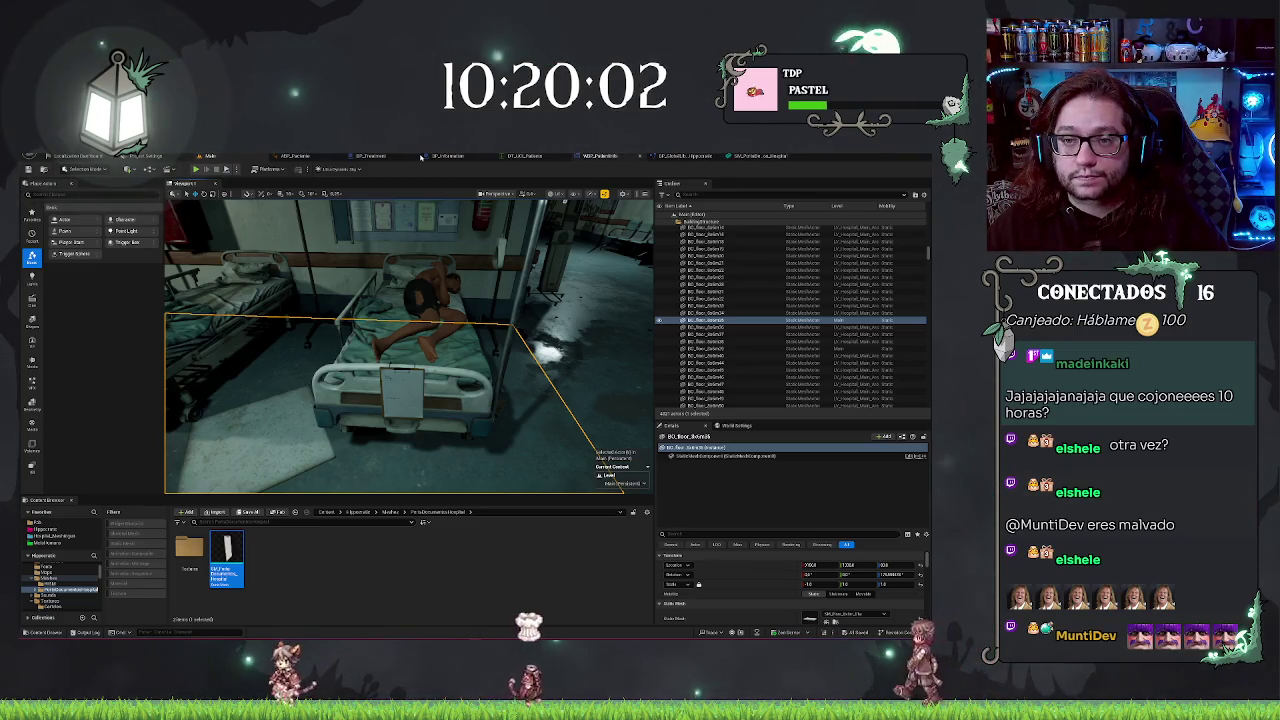
- Delete the old camera and print nodes from BP_Information's graph
left_click(464, 157)
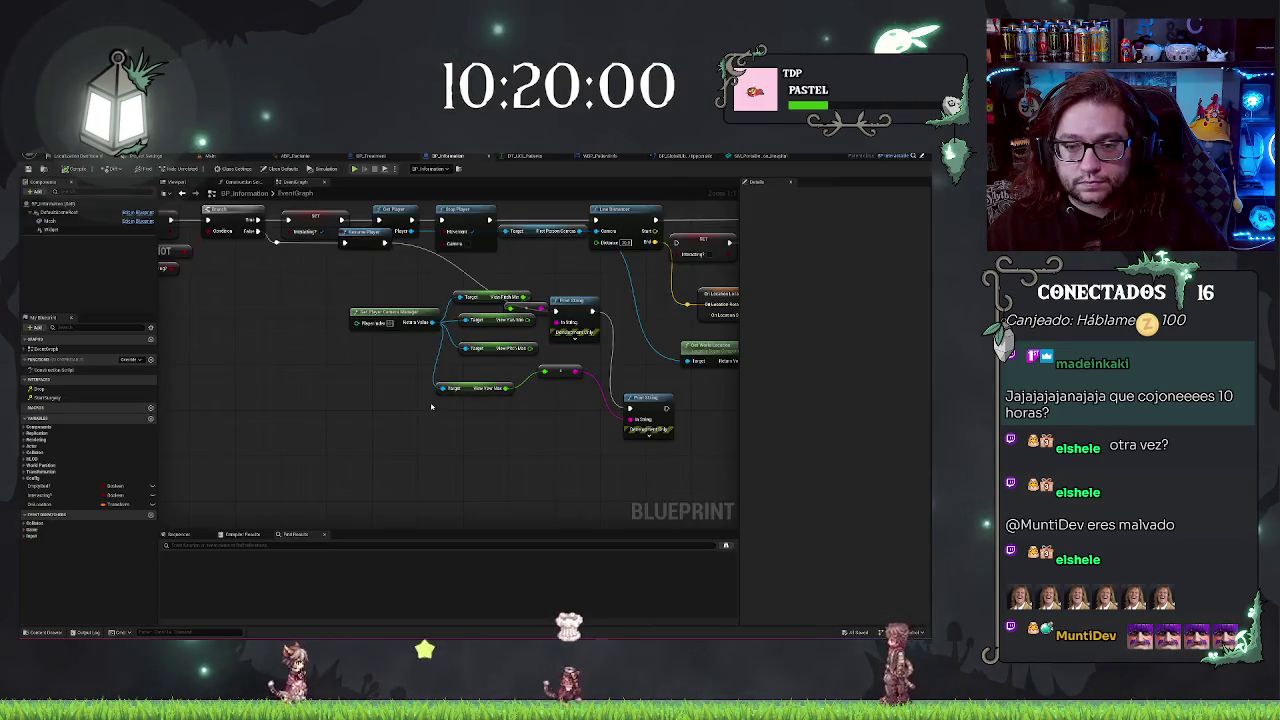
scroll(512, 278, "up", 2)
left_click_drag(512, 278, 670, 470)
key("Delete")
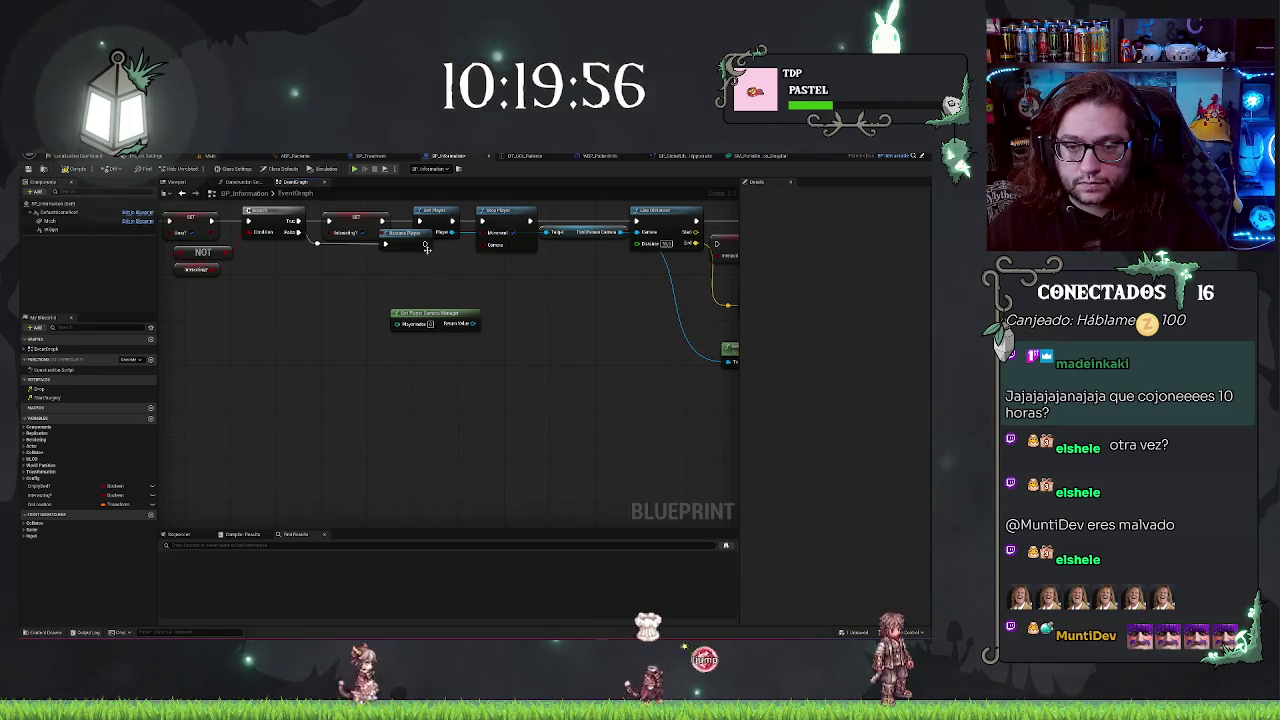
- Add Set View Pitch Min and Set View Pitch Max nodes from the camera manager and wire execution
mouse_move(440, 314)
left_mouse_down()
mouse_move(303, 314)
mouse_move(371, 328)
left_mouse_up()
type("tpit")
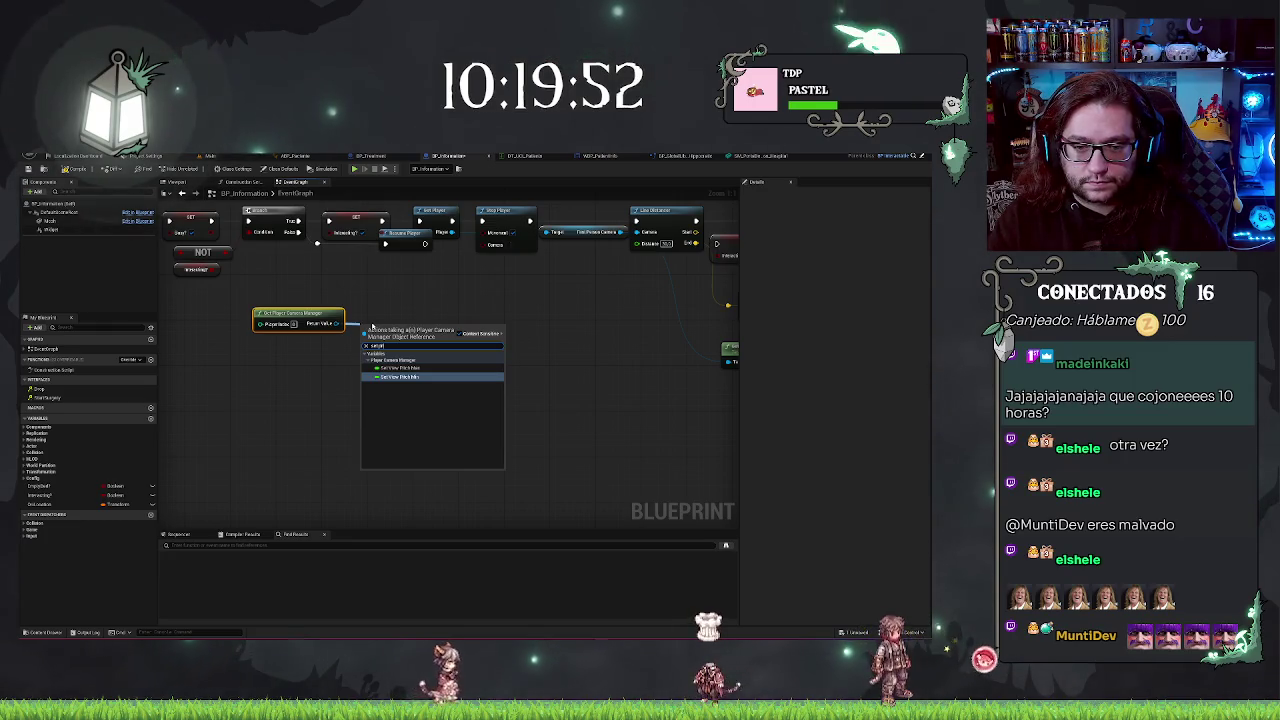
key("Return")
left_click_drag(338, 323, 358, 386)
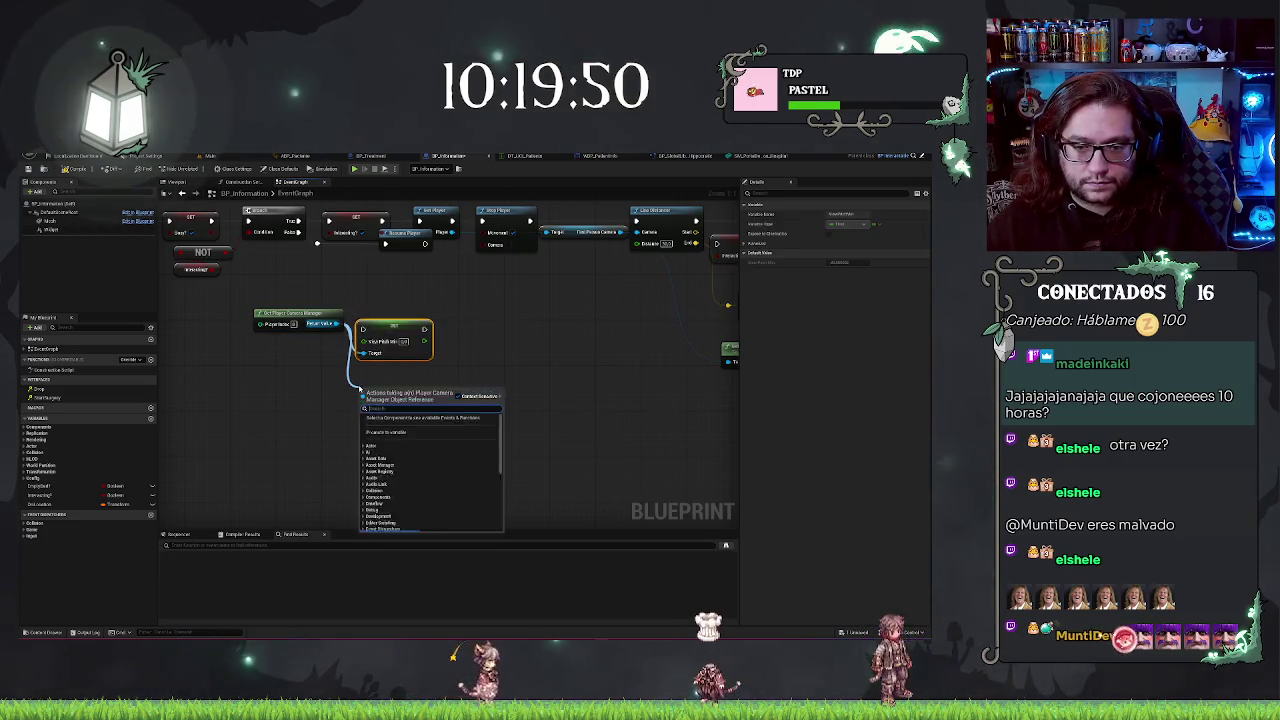
type("setpit")
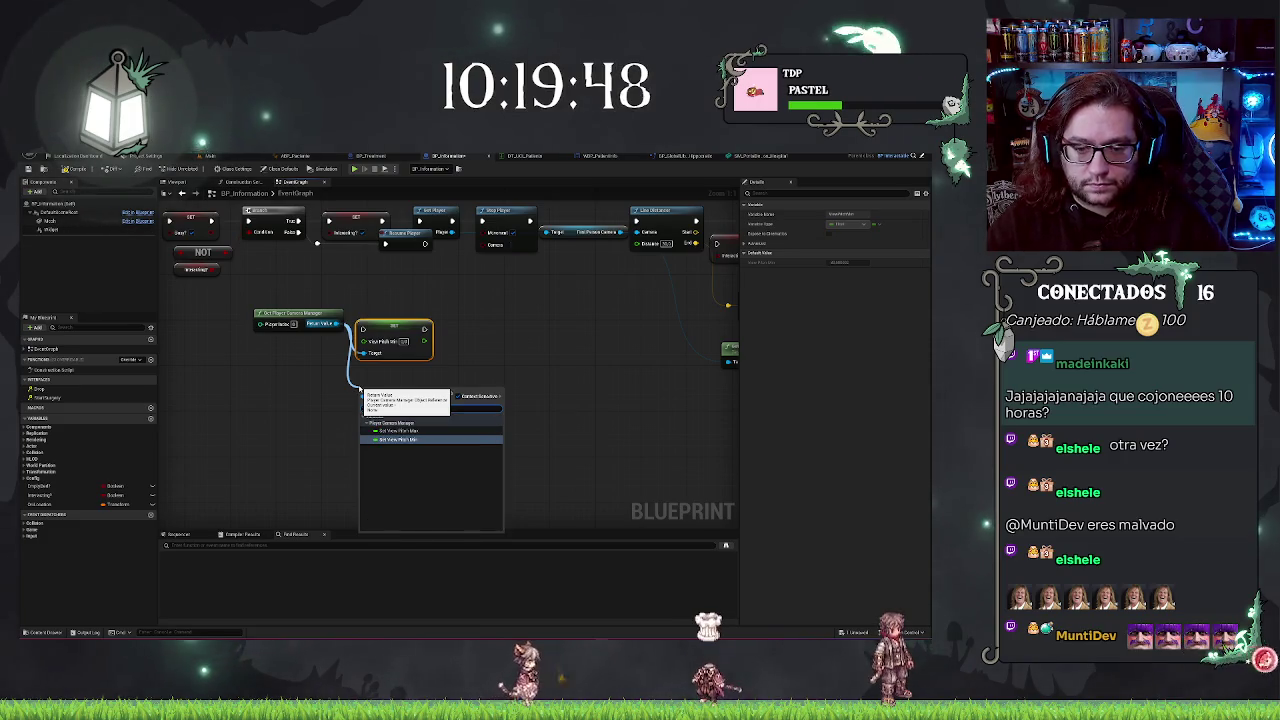
key("Return")
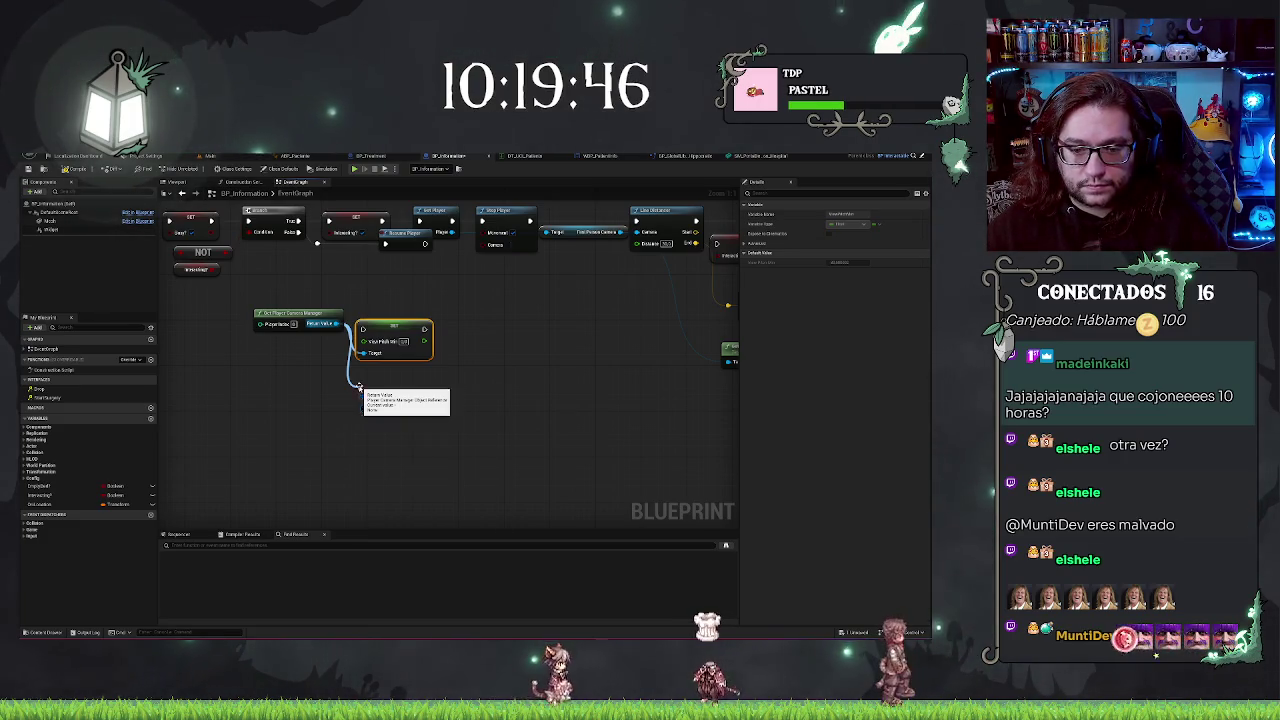
left_click_drag(386, 390, 470, 335)
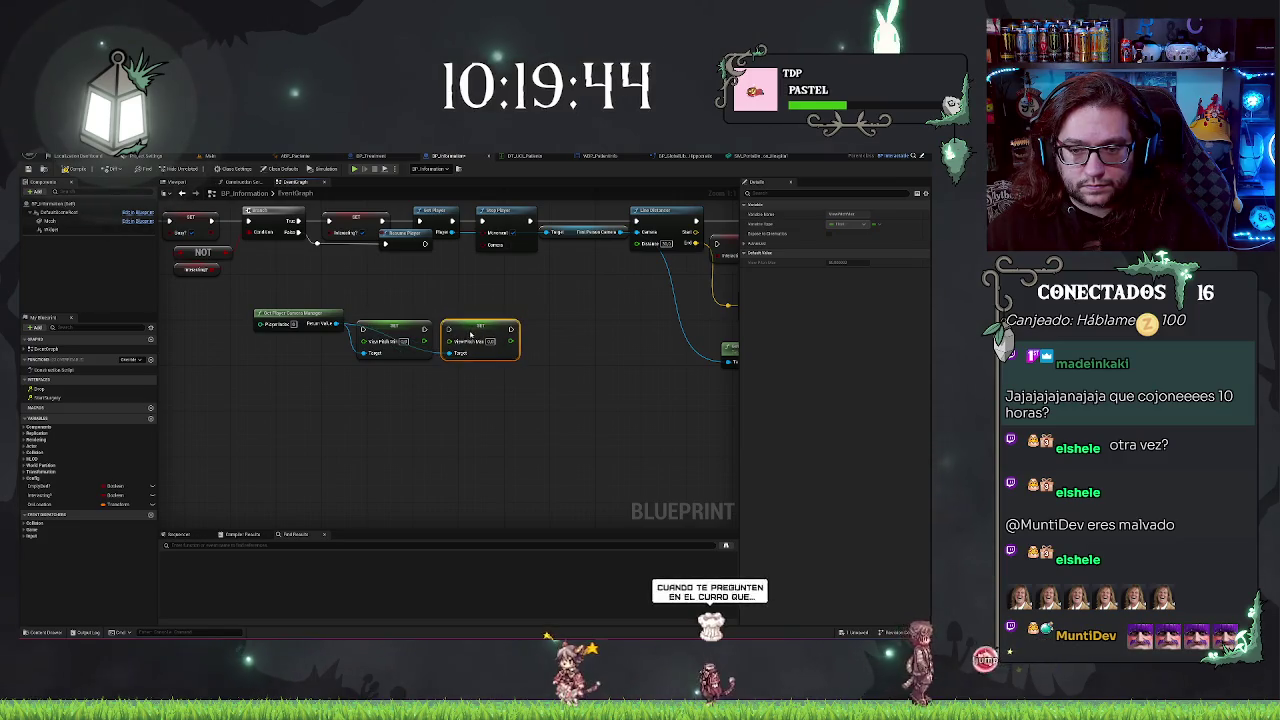
mouse_move(425, 244)
left_mouse_down()
mouse_move(363, 329)
mouse_move(448, 329)
left_mouse_up()
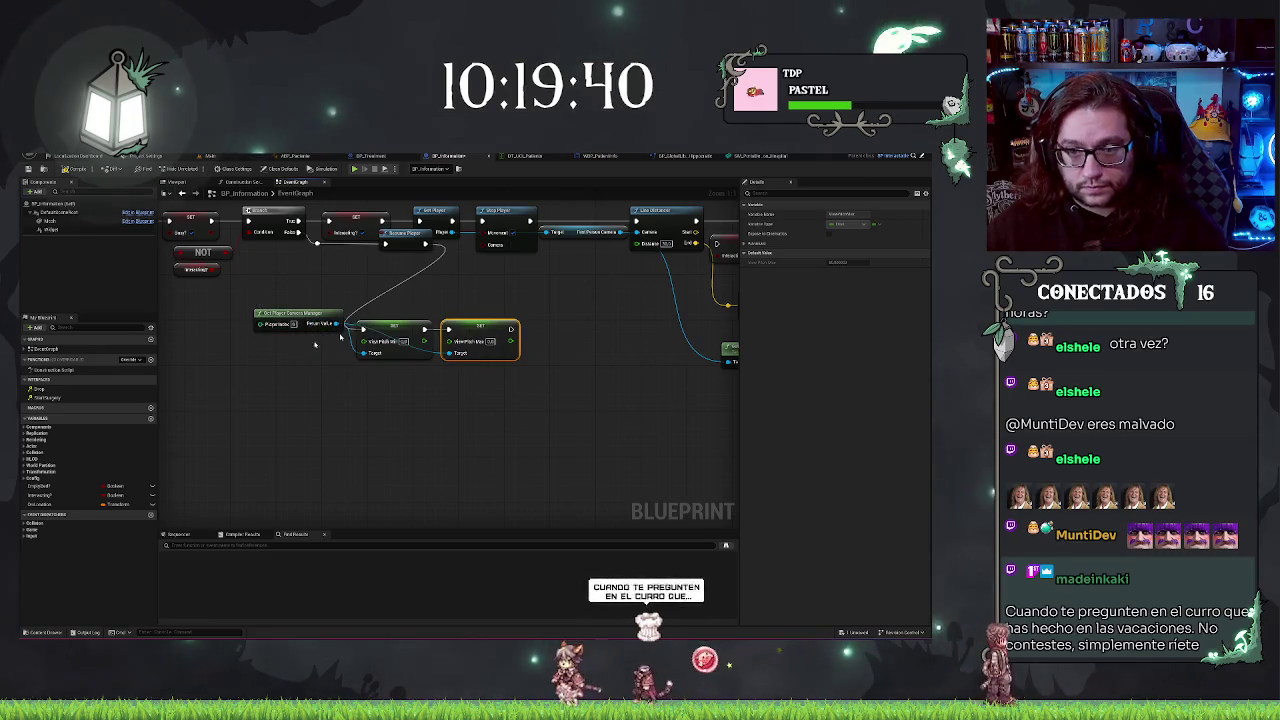
mouse_move(425, 244)
left_mouse_down()
mouse_move(628, 248)
mouse_move(427, 244)
left_mouse_up()
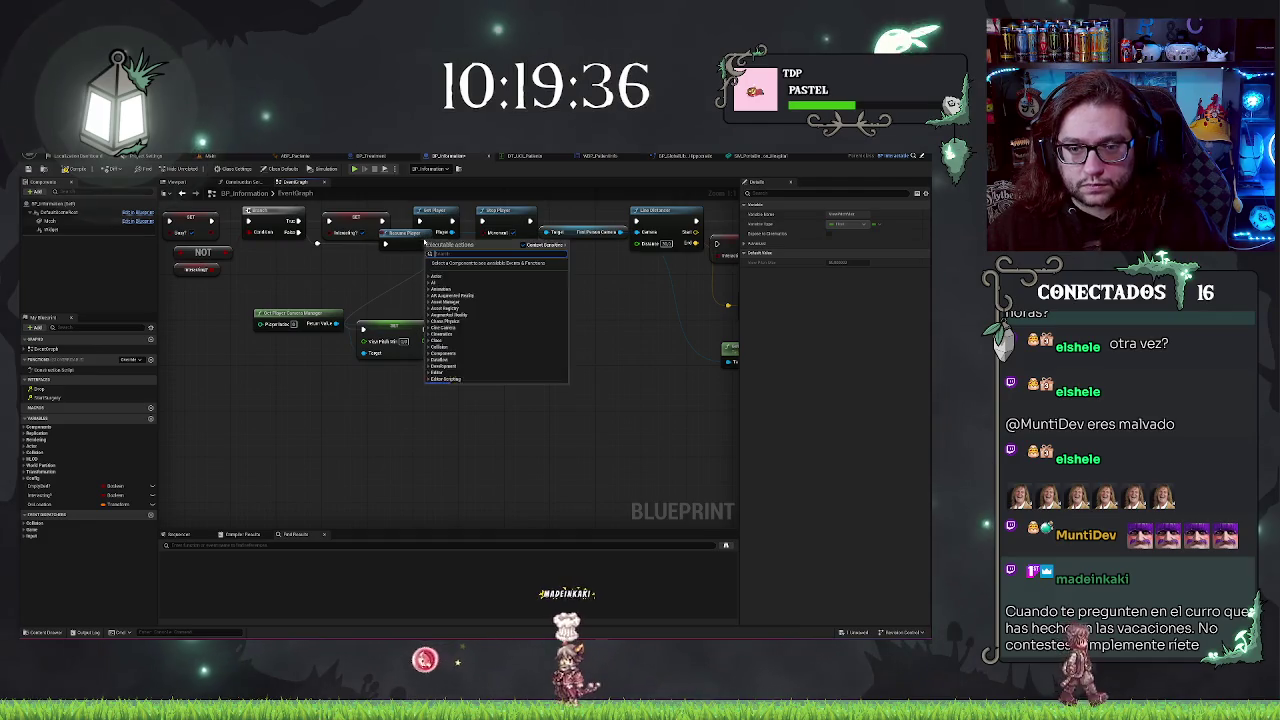
left_click(393, 267)
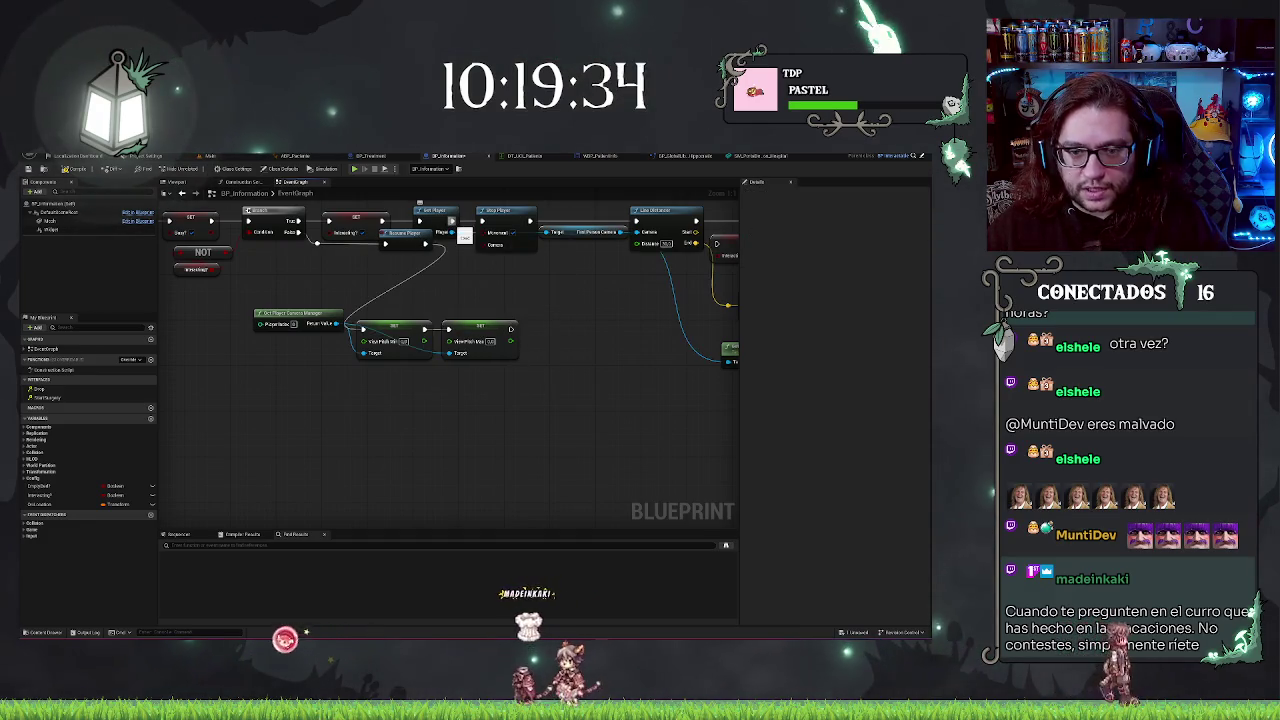
left_click_drag(271, 317, 207, 300)
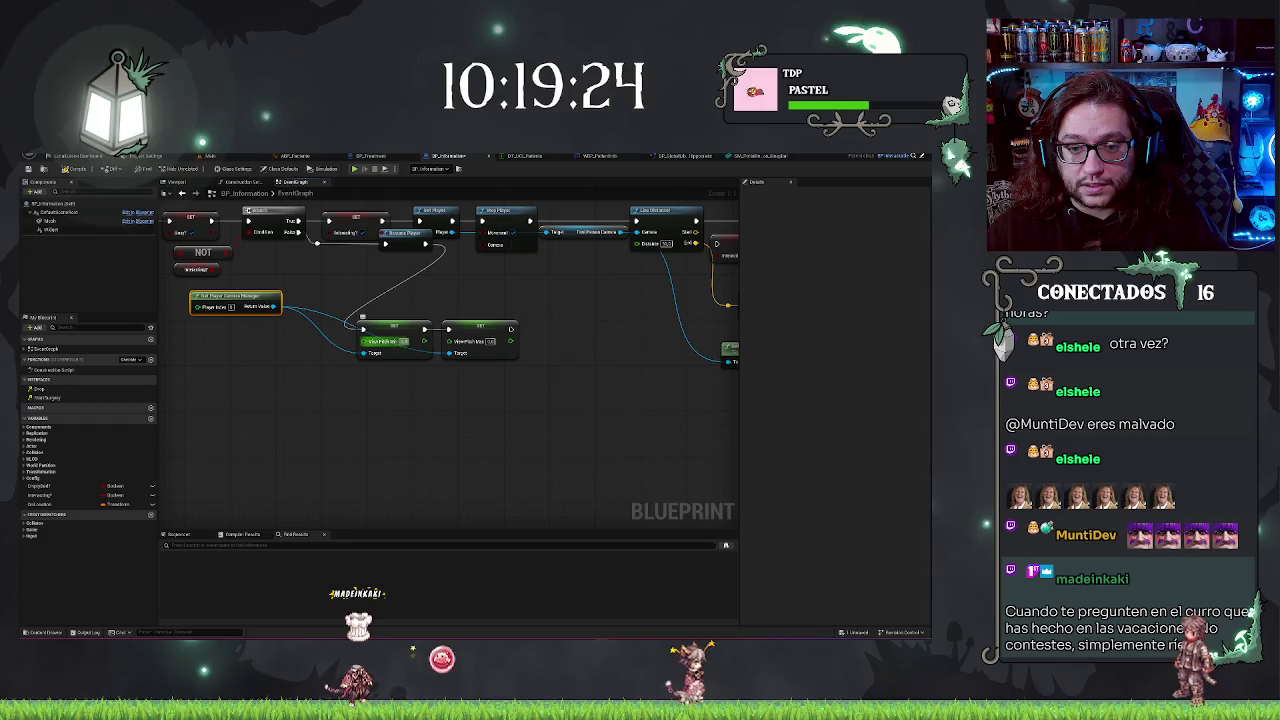
- Paste a copy of the pitch setter pair below and connect the camera manager to it
key("Tab")
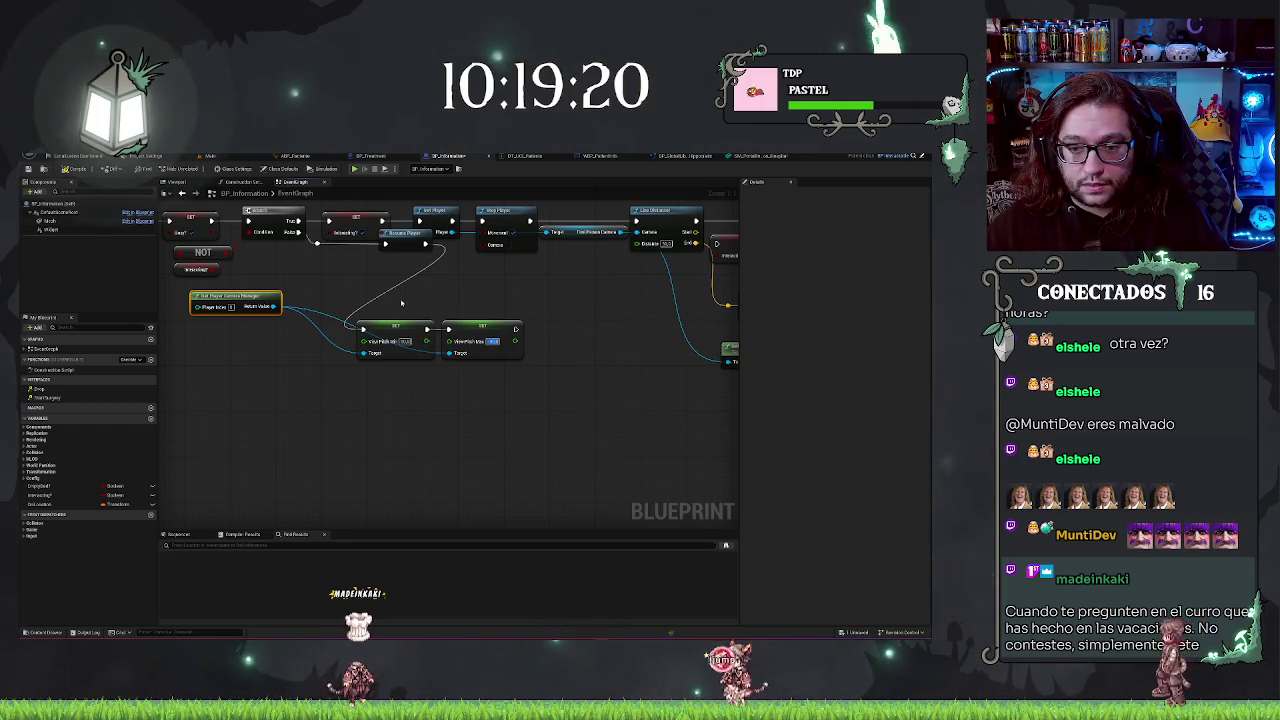
key("ctrl+v")
mouse_move(397, 390)
left_mouse_down()
mouse_move(397, 408)
mouse_move(397, 278)
left_mouse_up()
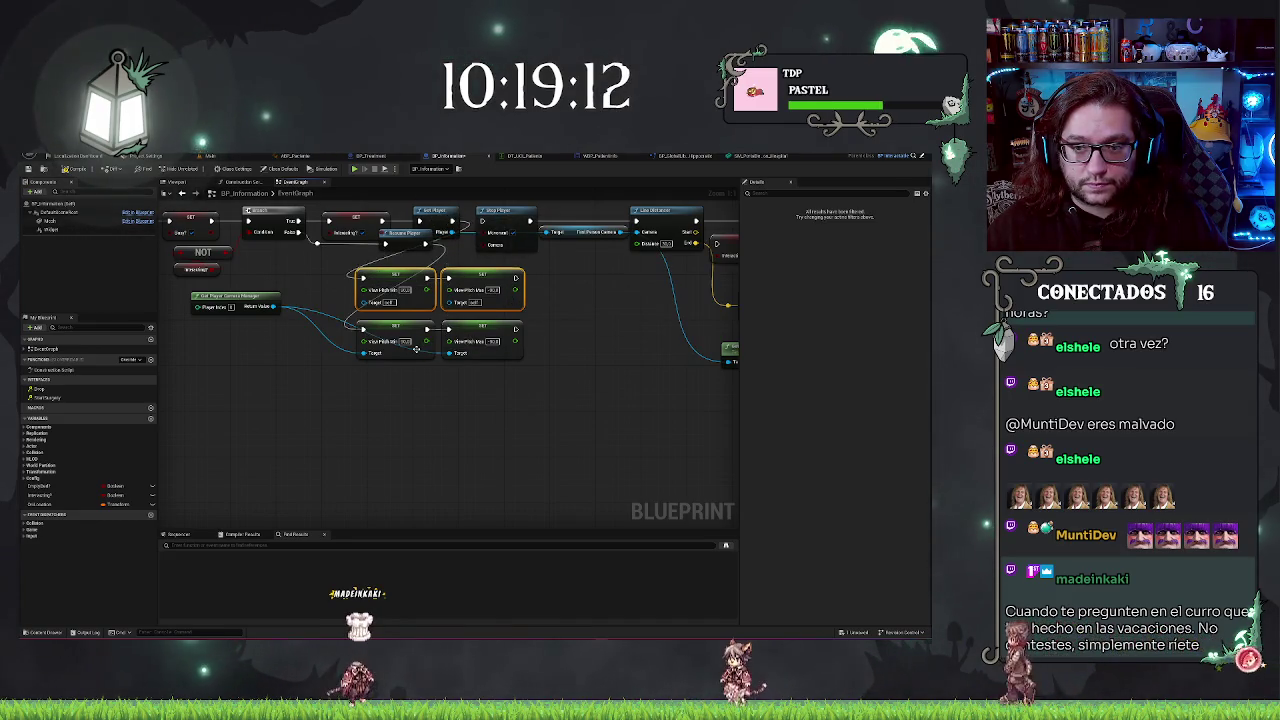
mouse_move(449, 353)
left_mouse_down()
mouse_move(272, 306)
mouse_move(283, 380)
left_mouse_up()
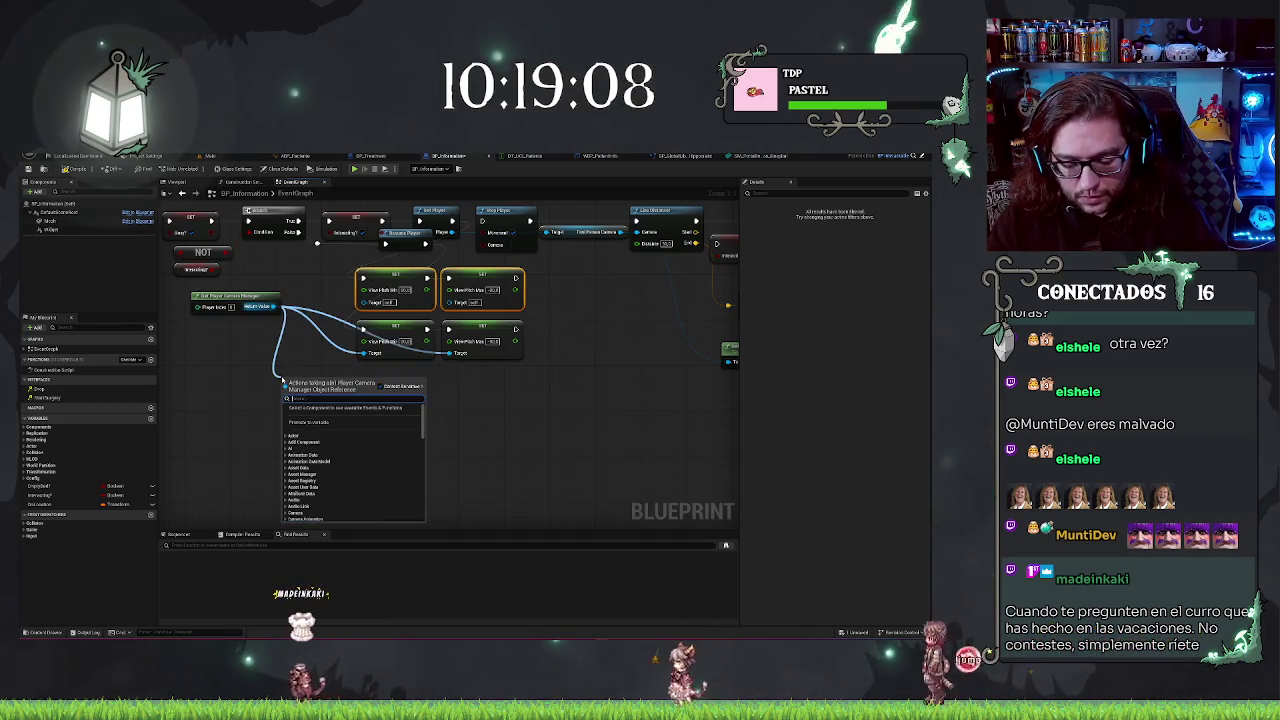
- Add Set View Yaw Min and Max nodes and chain them after the top row's pitch setters
type("view")
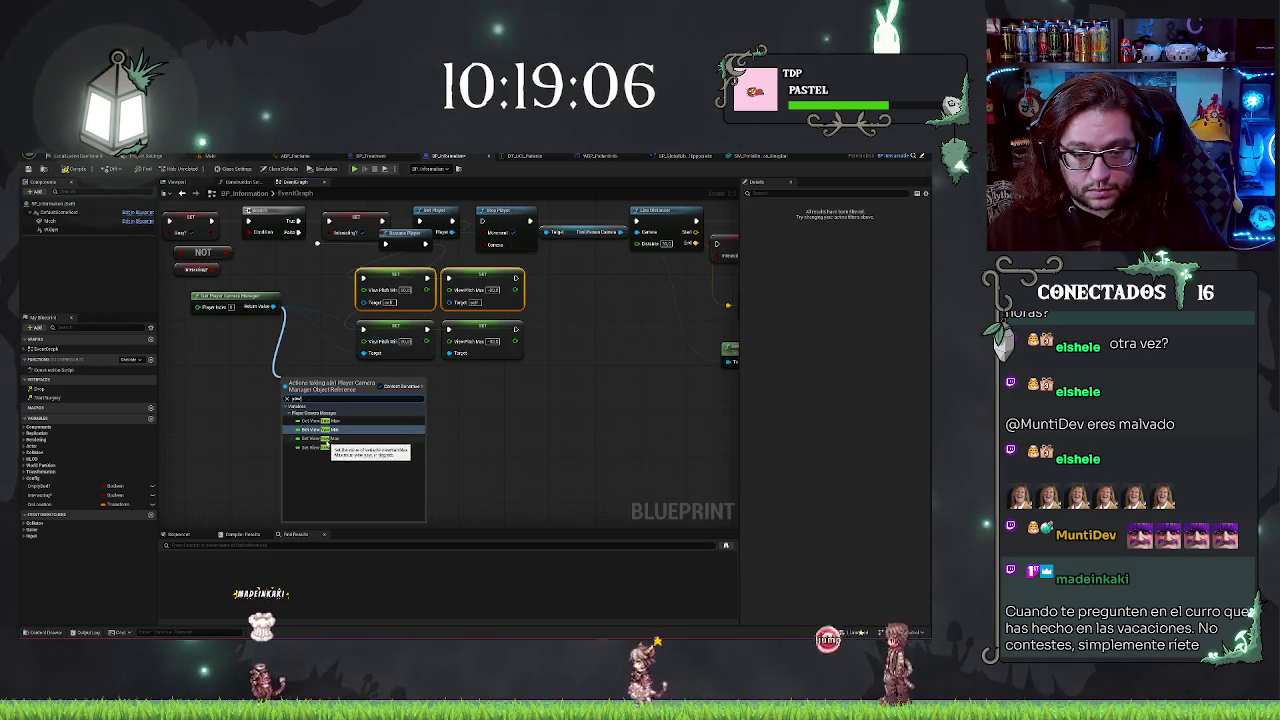
left_click(321, 440)
mouse_move(357, 377)
left_mouse_down()
mouse_move(314, 382)
mouse_move(222, 446)
left_mouse_up()
type("view")
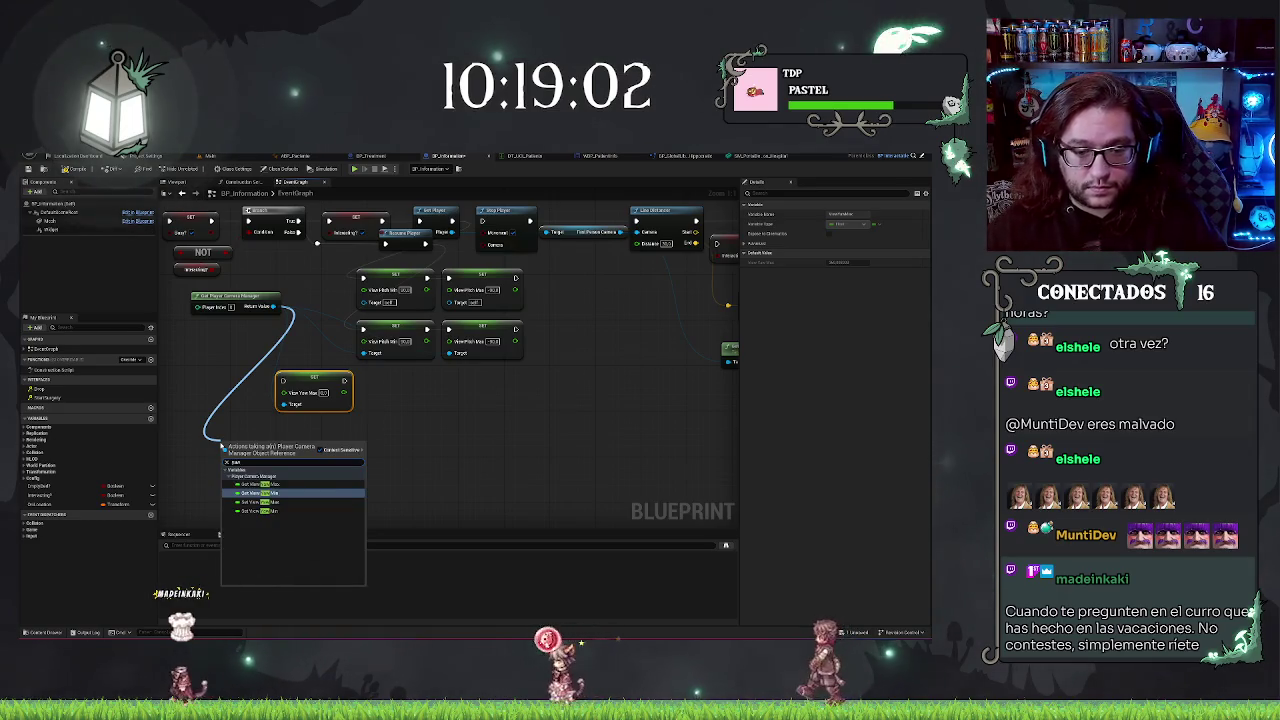
left_click(270, 514)
mouse_move(308, 385)
left_mouse_down()
mouse_move(337, 457)
mouse_move(289, 452)
left_mouse_up()
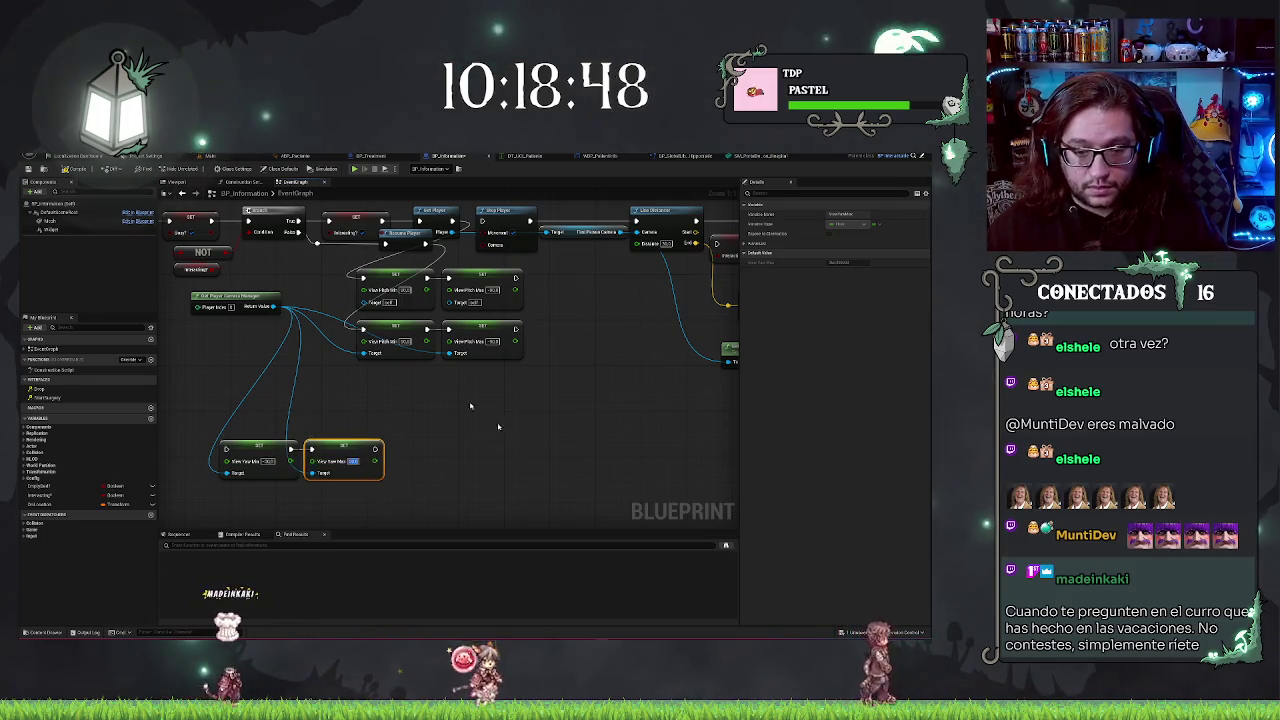
left_click(262, 445, "shift")
mouse_move(505, 437)
left_mouse_down()
mouse_move(580, 356)
mouse_move(603, 273)
mouse_move(584, 276)
left_mouse_up()
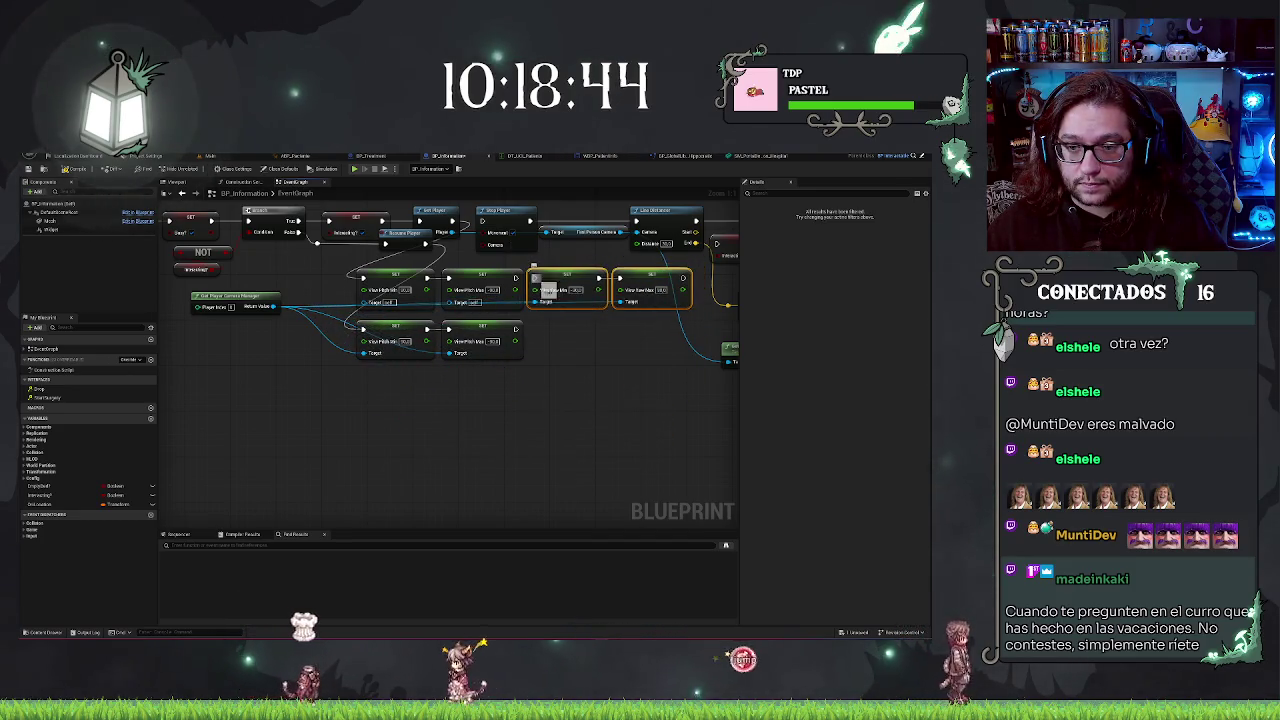
mouse_move(683, 277)
left_mouse_down()
mouse_move(476, 220)
mouse_move(362, 278)
left_mouse_up()
left_click_drag(681, 278, 636, 221)
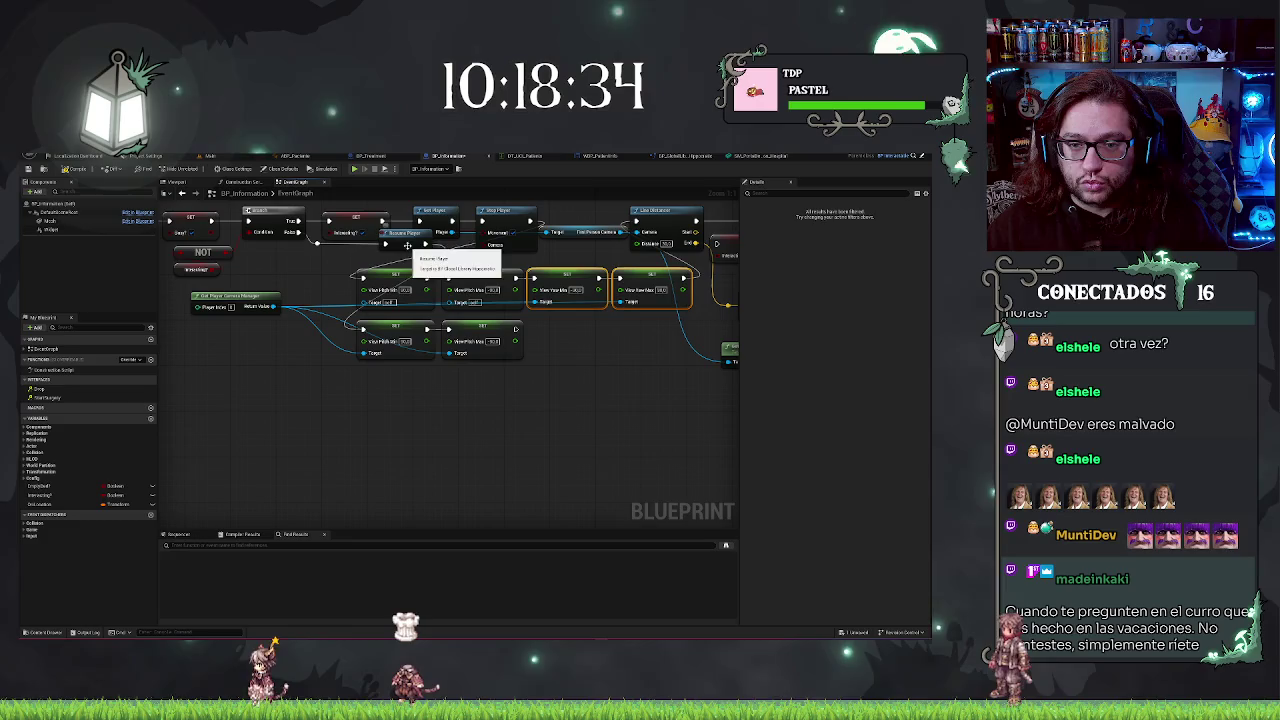
left_click(566, 327)
- Paste the yaw setters at the end of the lower row and edit the View Yaw Max value
key("ctrl+v")
left_click_drag(585, 355, 586, 332)
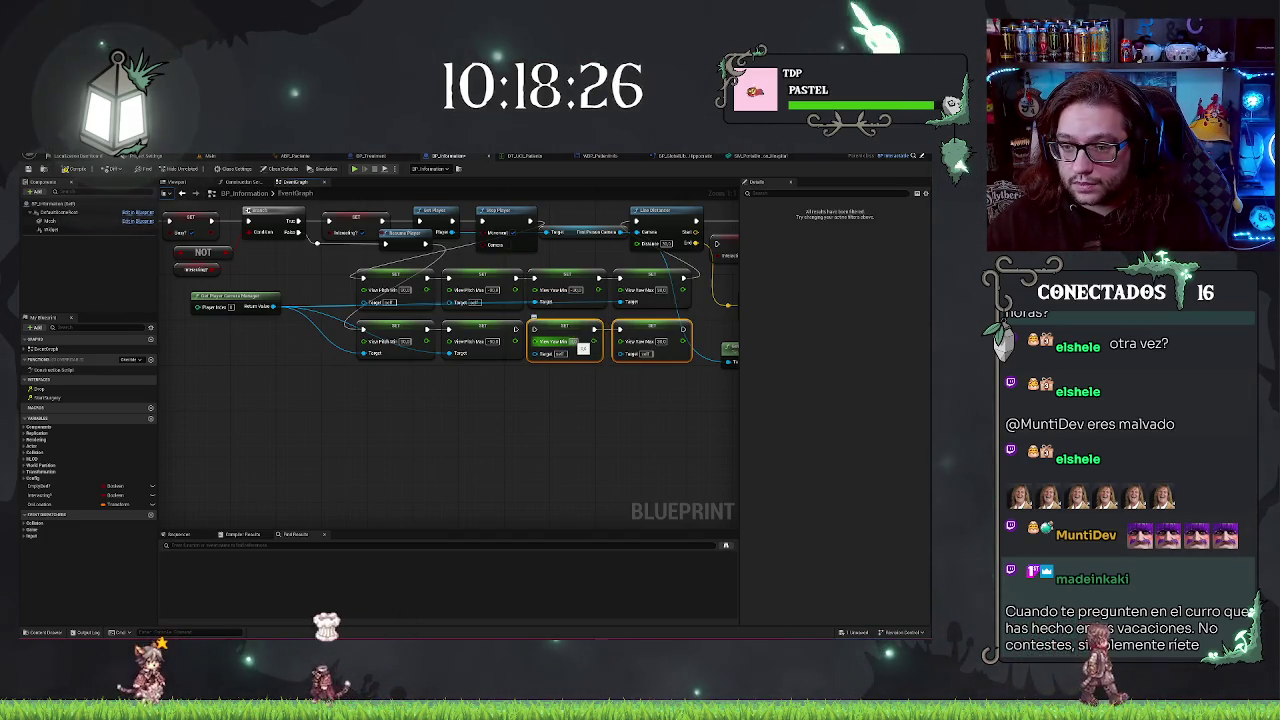
double_click(662, 341)
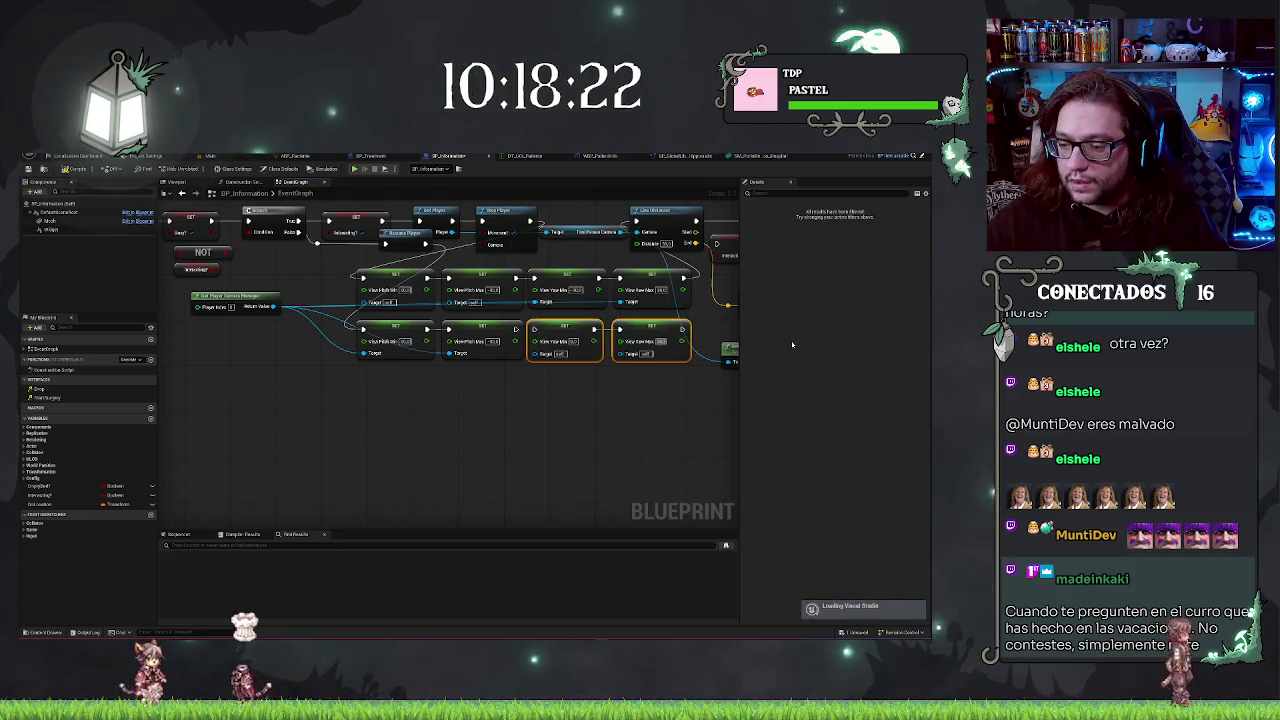
- Wire the camera manager's Return Value to the lower-row setter Targets, then return to the level editor
left_click(641, 457)
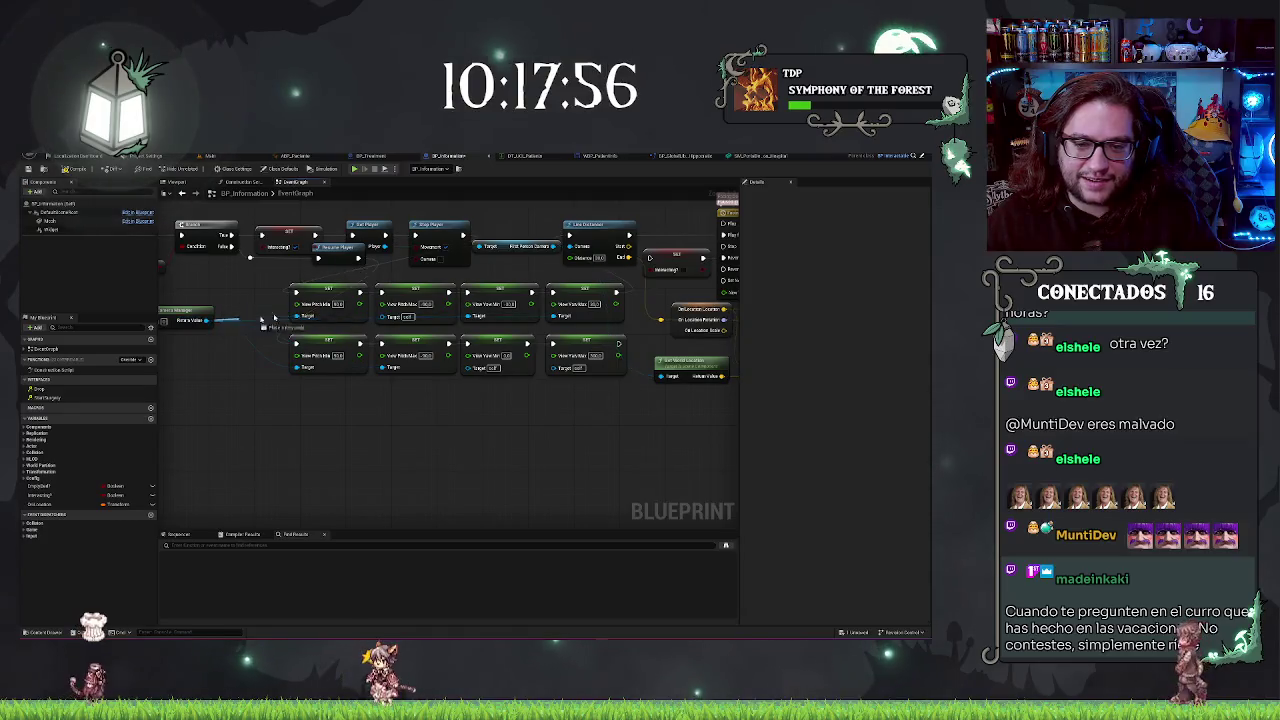
left_click_drag(403, 318, 553, 368)
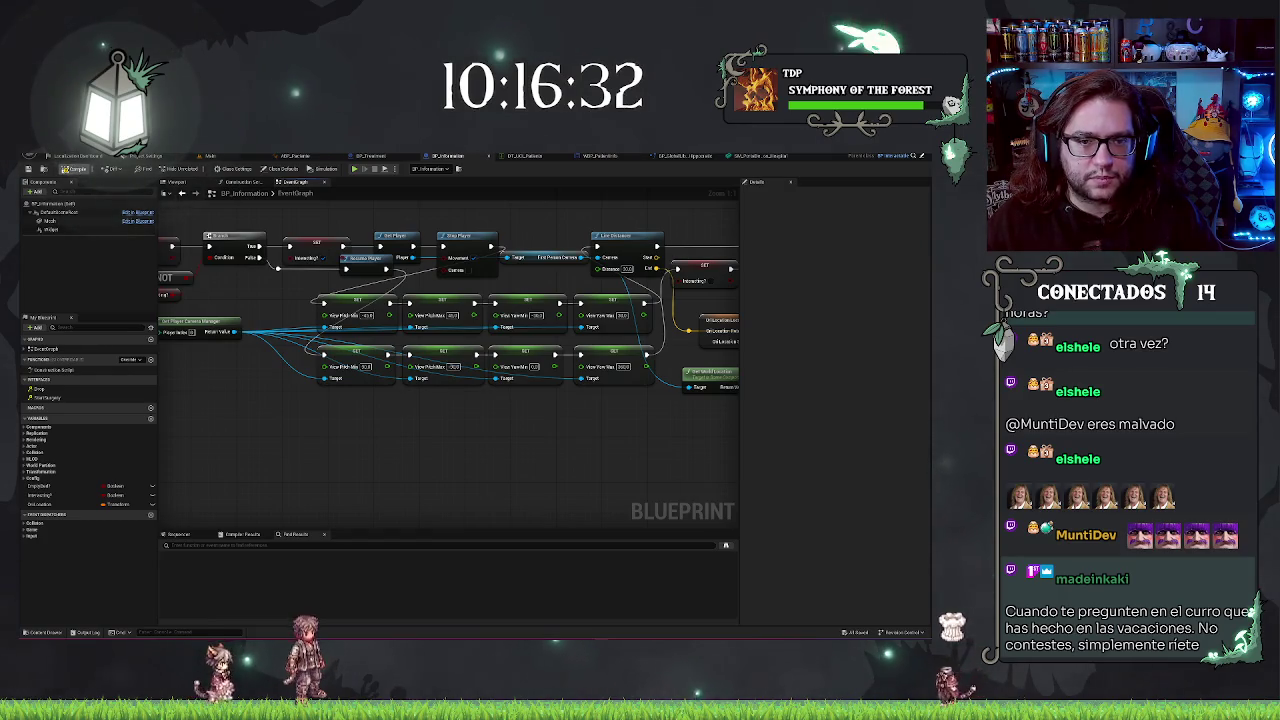
left_click(210, 156)
- Run a Play From Here test from a spot in the ward viewport, then stop it
scroll(380, 461, "down", 3)
right_click(380, 461)
left_click(426, 362)
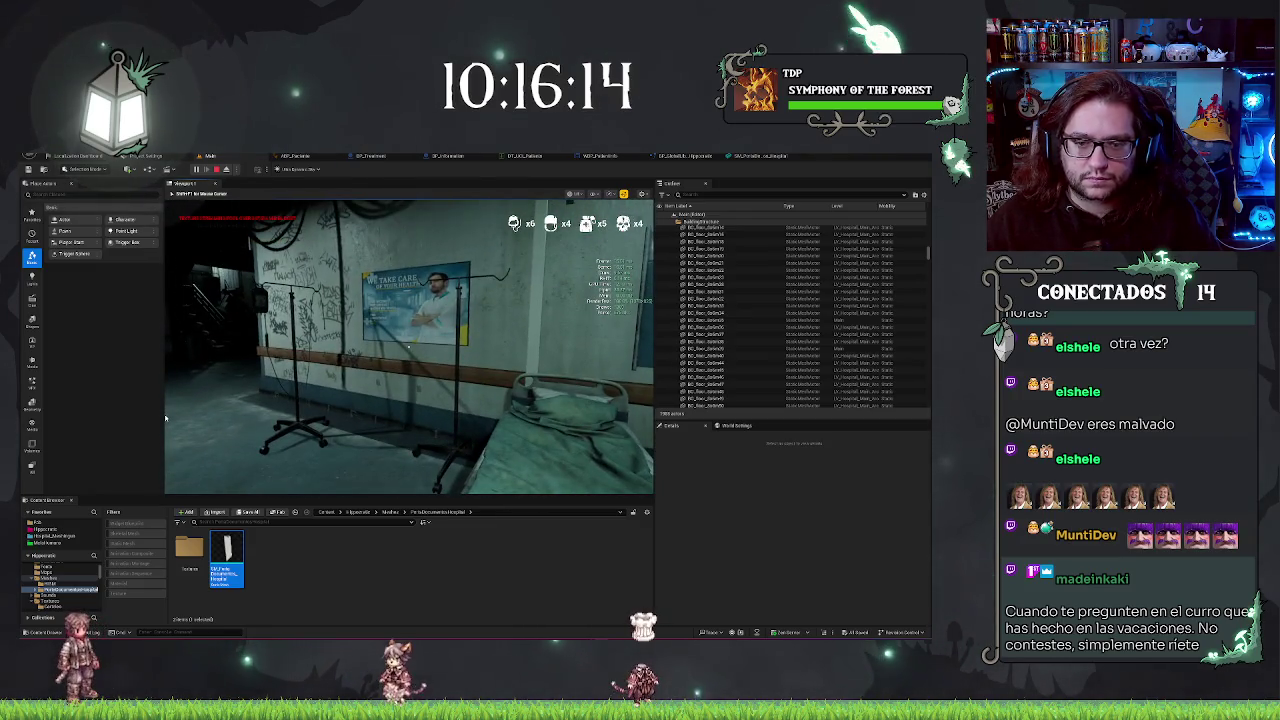
key("Escape")
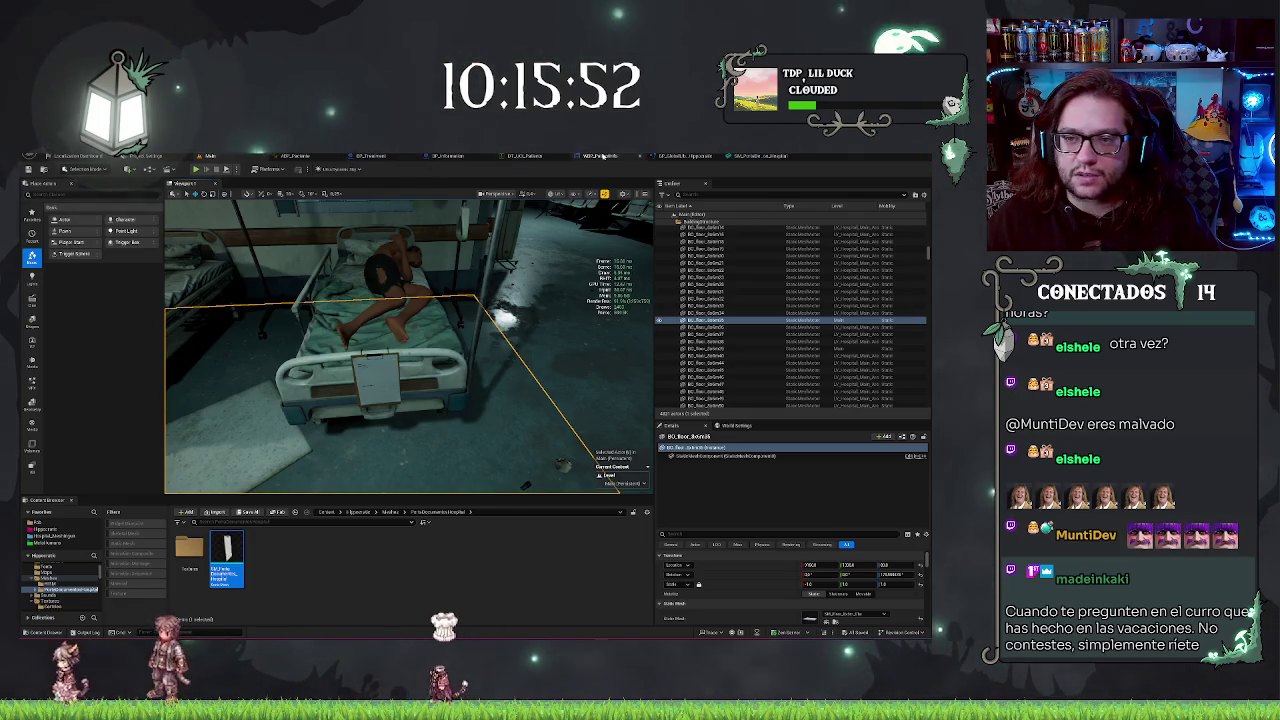
- Delete the camera-limit and camera manager nodes from BP_Information's graph
left_click(447, 156)
left_click_drag(246, 302, 615, 410)
key("Delete")
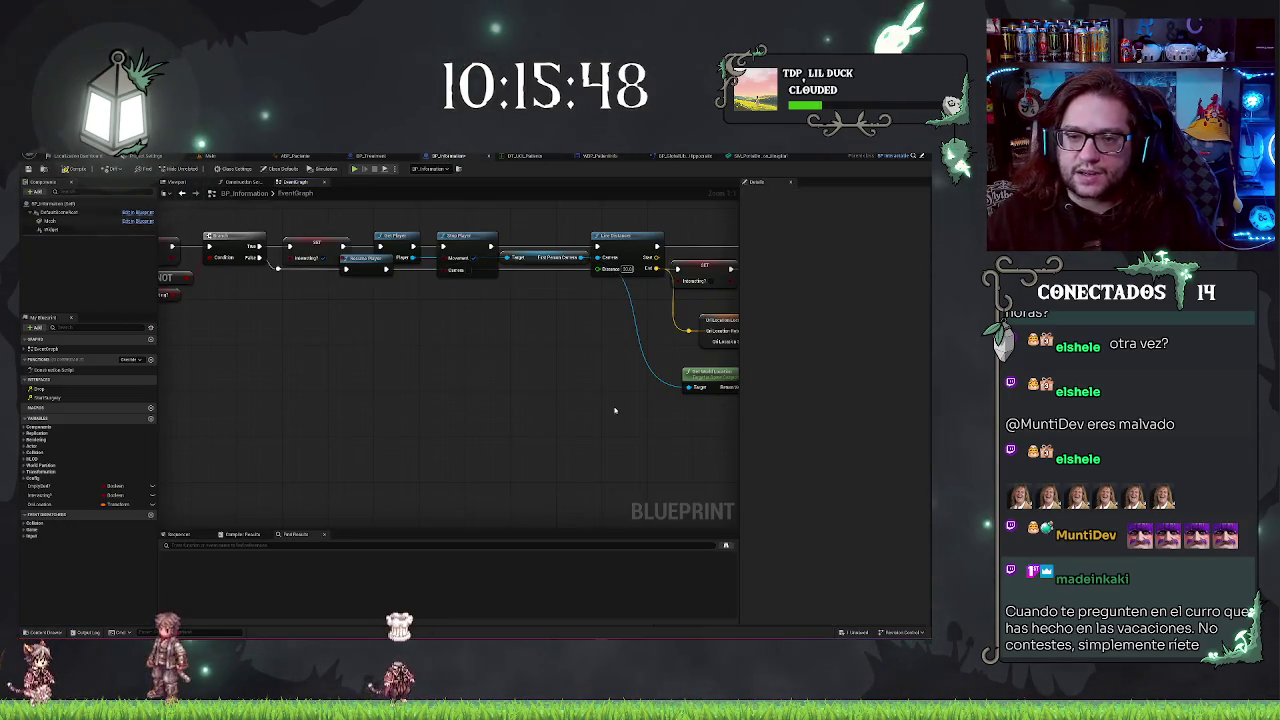
- Switch BP_Information to its 3D preview and select the clipboard mesh component
left_click_drag(555, 375, 436, 357)
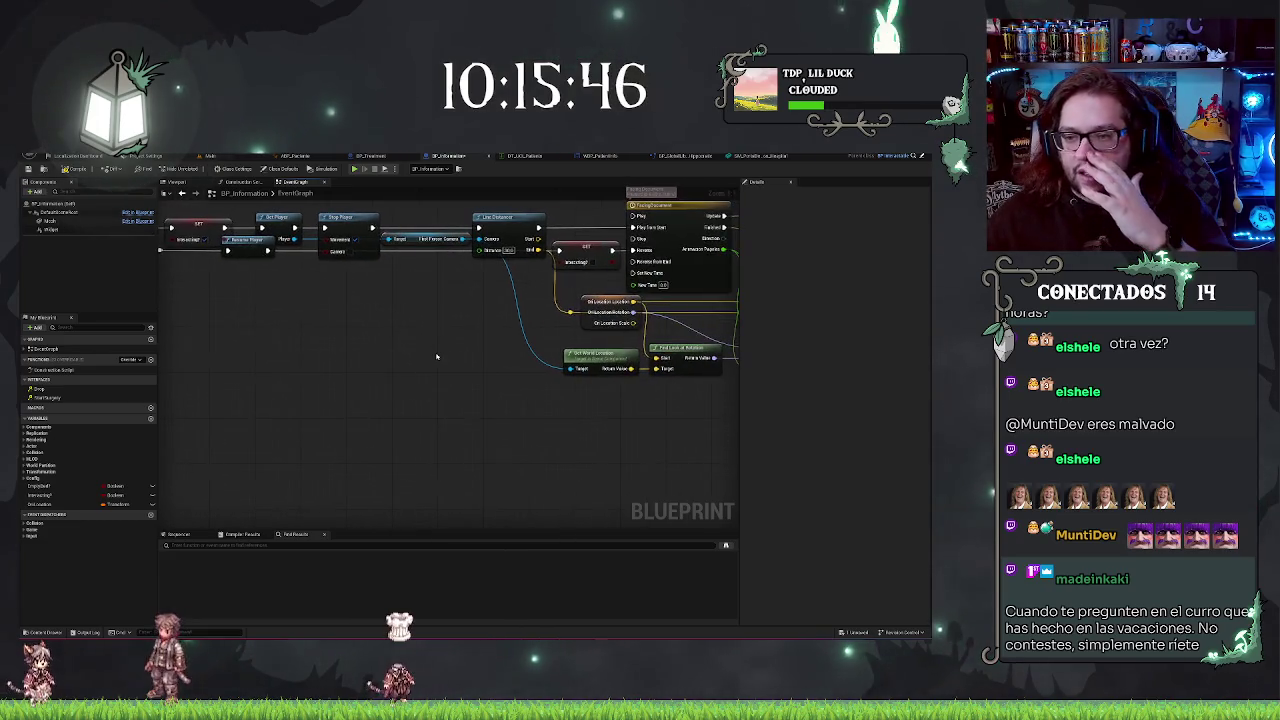
left_click_drag(540, 353, 214, 372)
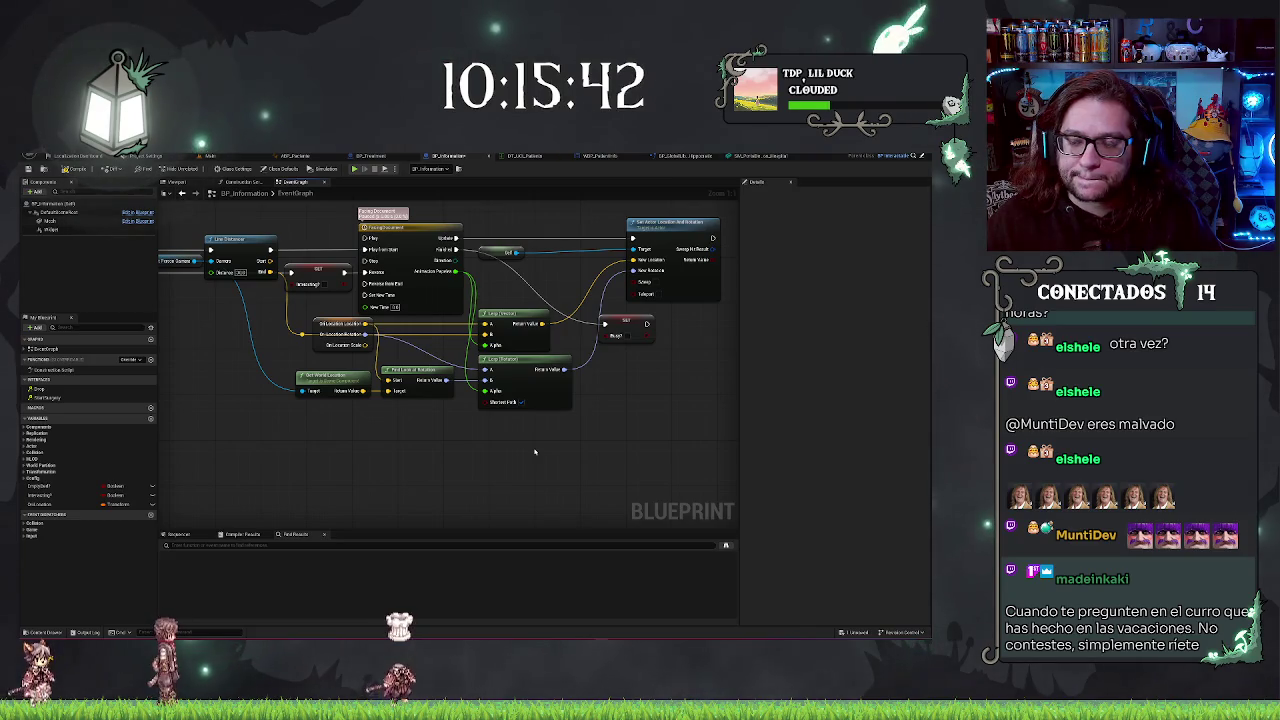
mouse_move(526, 449)
left_mouse_down()
mouse_move(480, 434)
mouse_move(482, 460)
left_mouse_up()
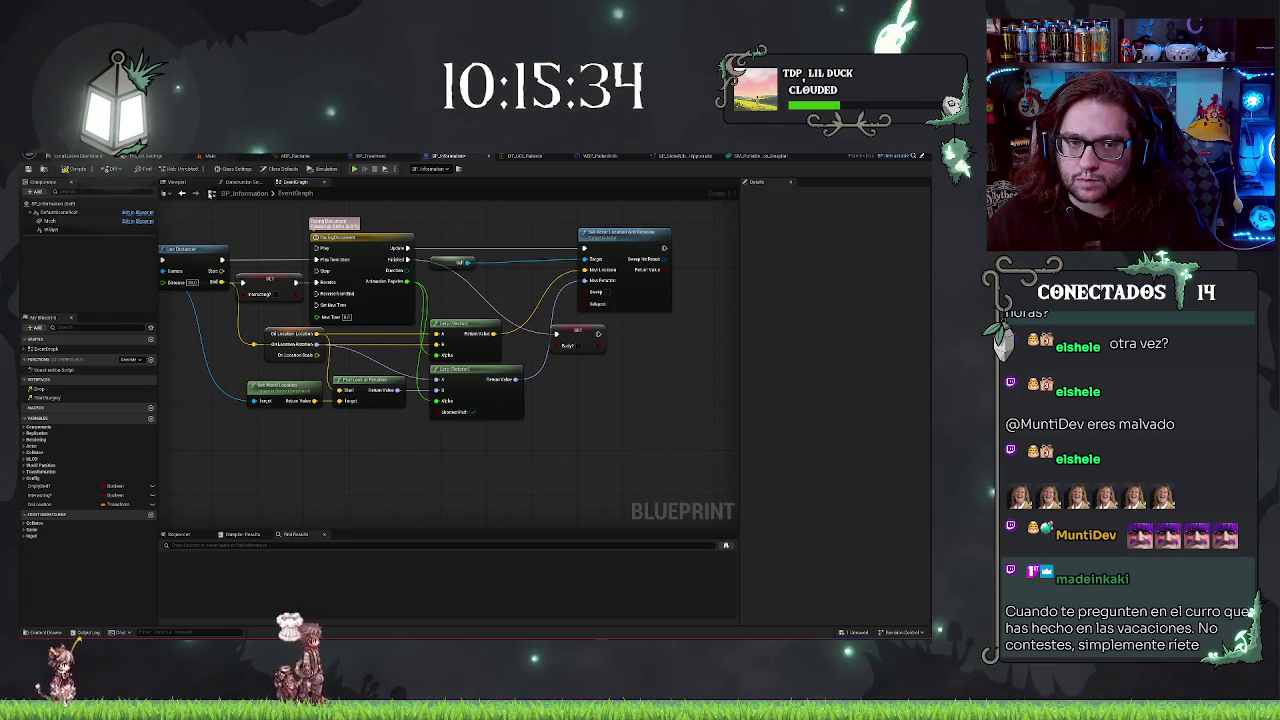
left_click(193, 183)
mouse_move(509, 289)
left_mouse_down()
mouse_move(509, 260)
mouse_move(540, 262)
mouse_move(509, 289)
left_mouse_up()
left_click(458, 319)
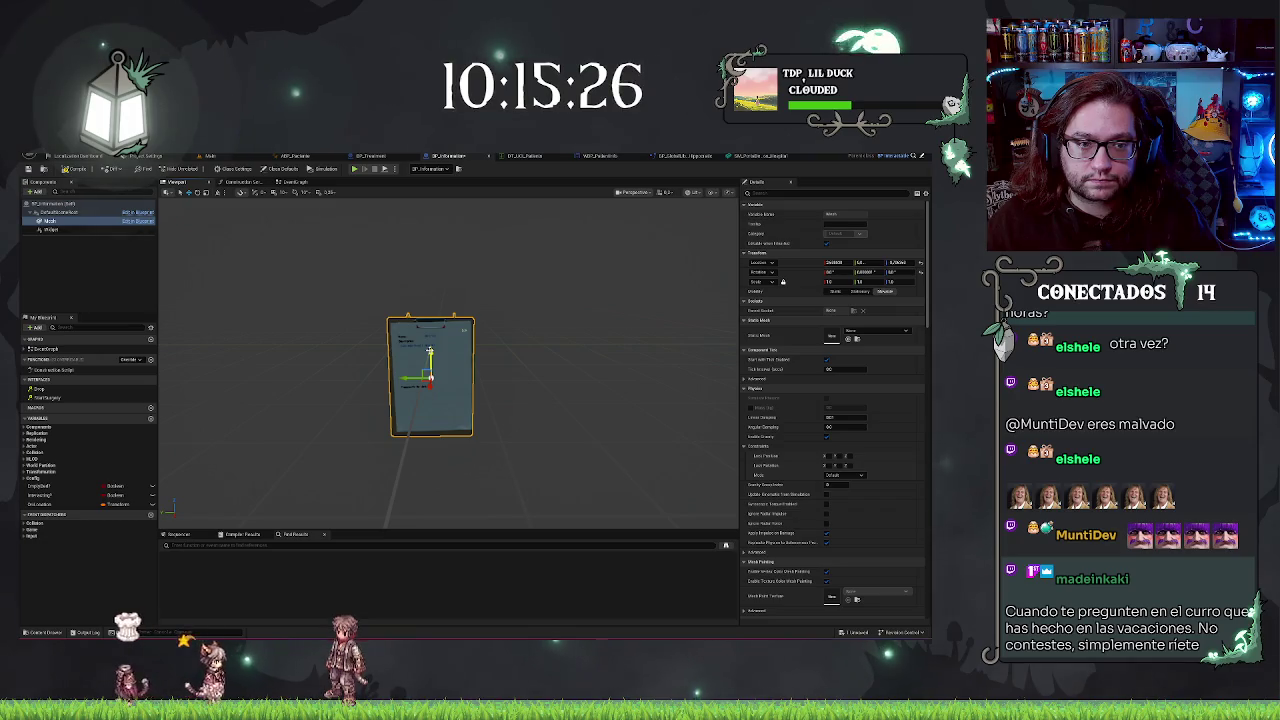
- Frame the clipboard mesh, undo the last component modification, and raise the mesh in the preview
scroll(437, 385, "down", 2)
scroll(437, 385, "up", 2)
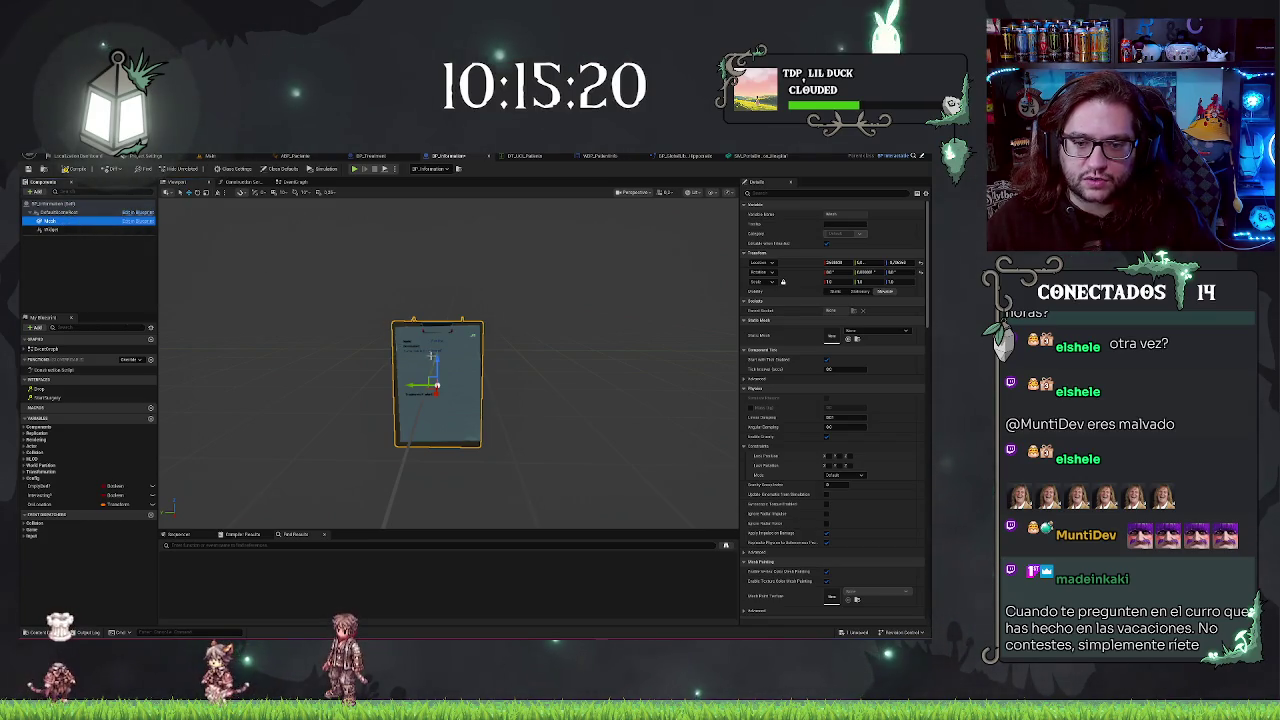
key("f")
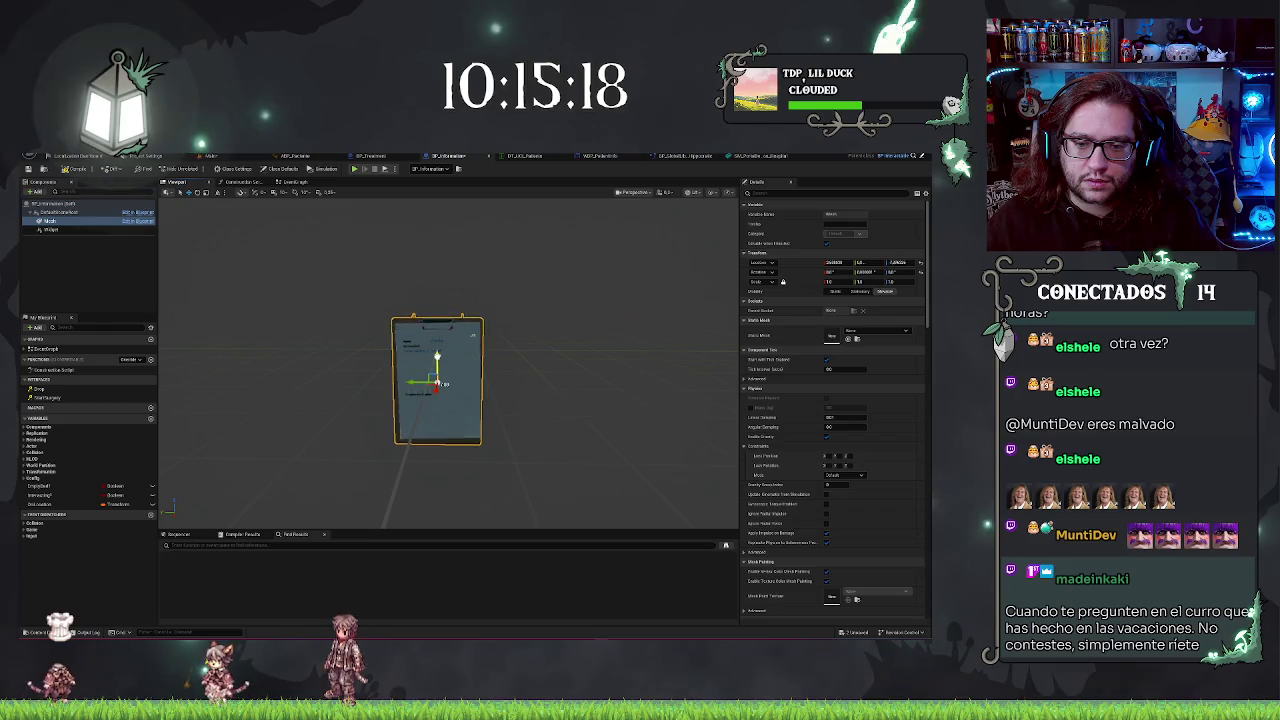
key("ctrl+z")
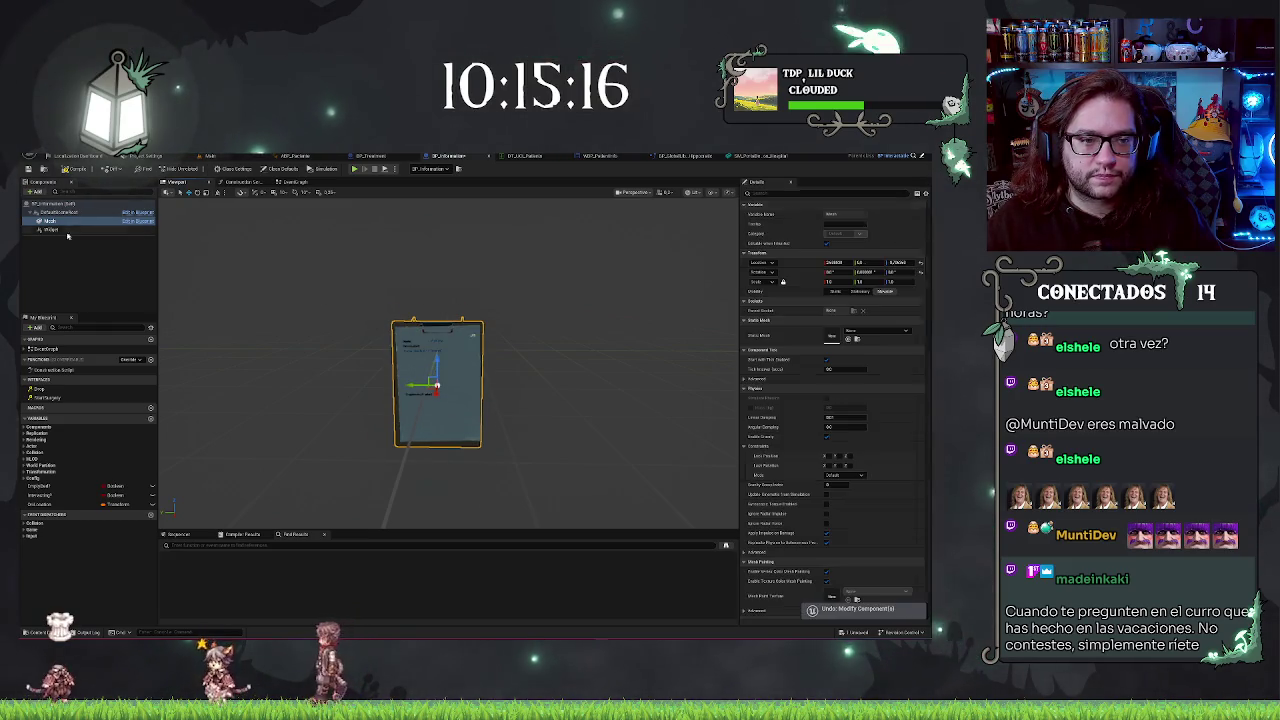
left_click_drag(394, 299, 396, 231)
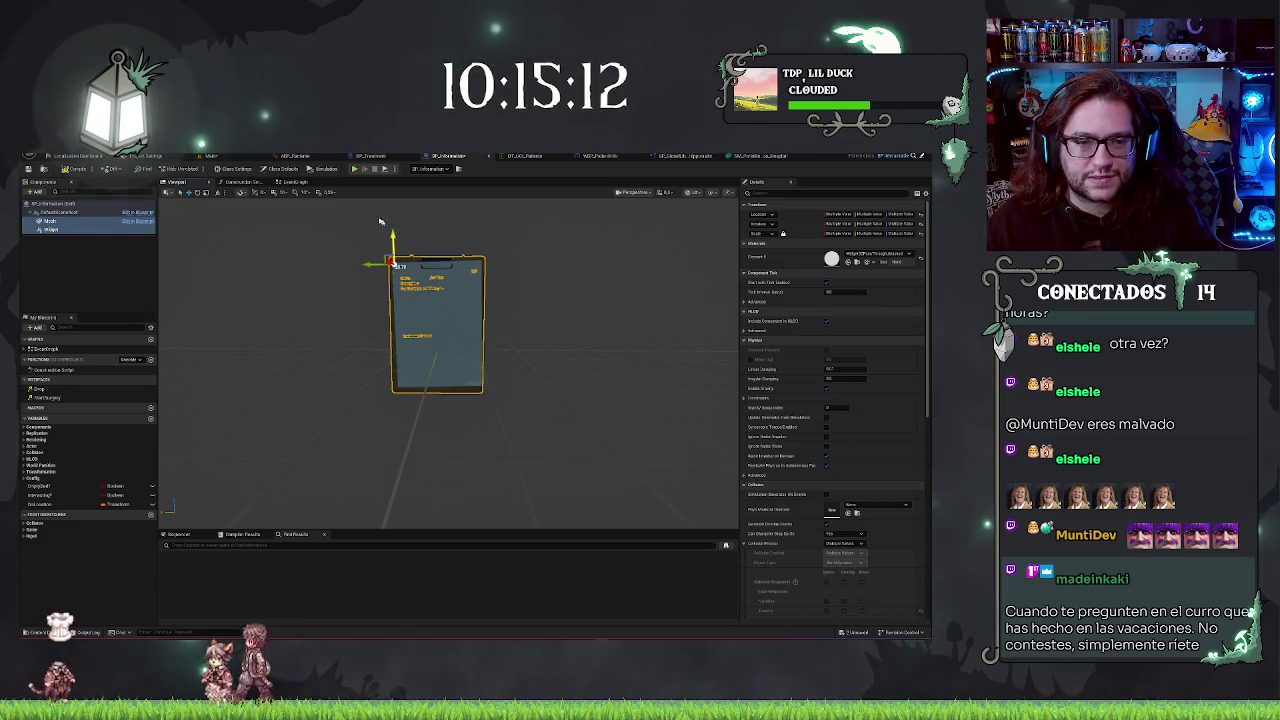
- Back in the hospital level, position the camera above the bed
left_click(210, 156)
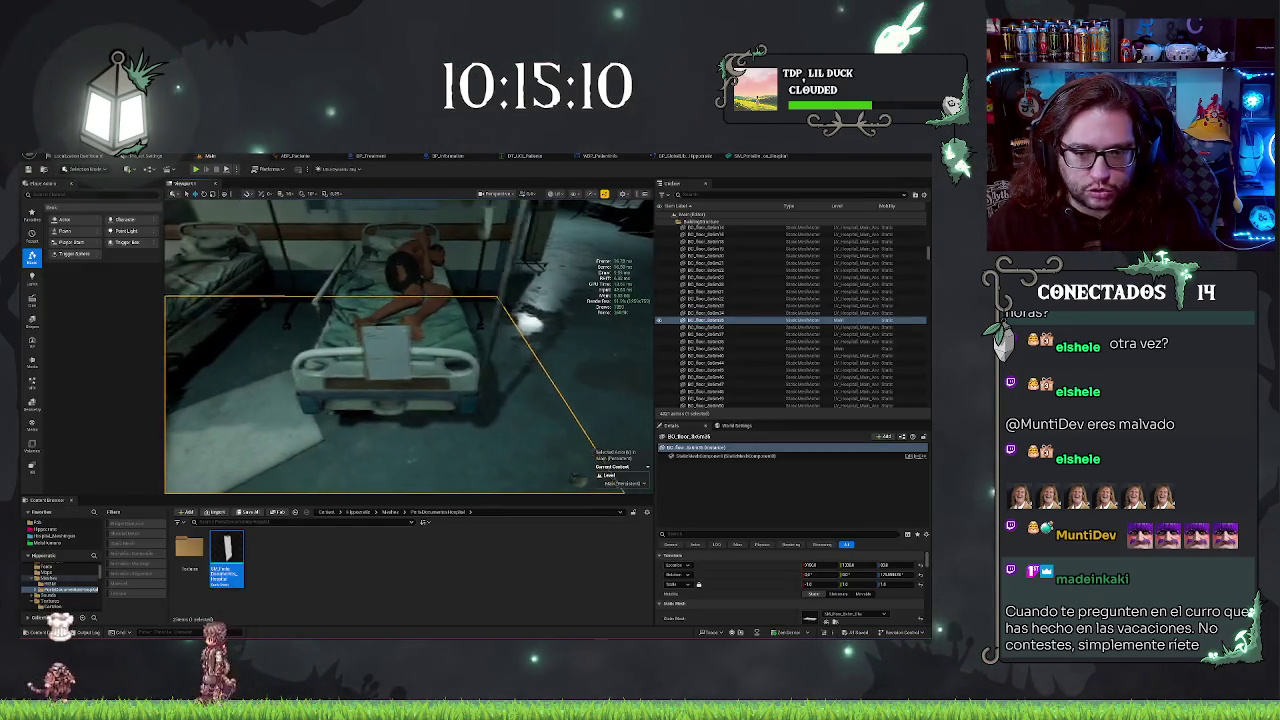
right_click(475, 432)
key("Escape")
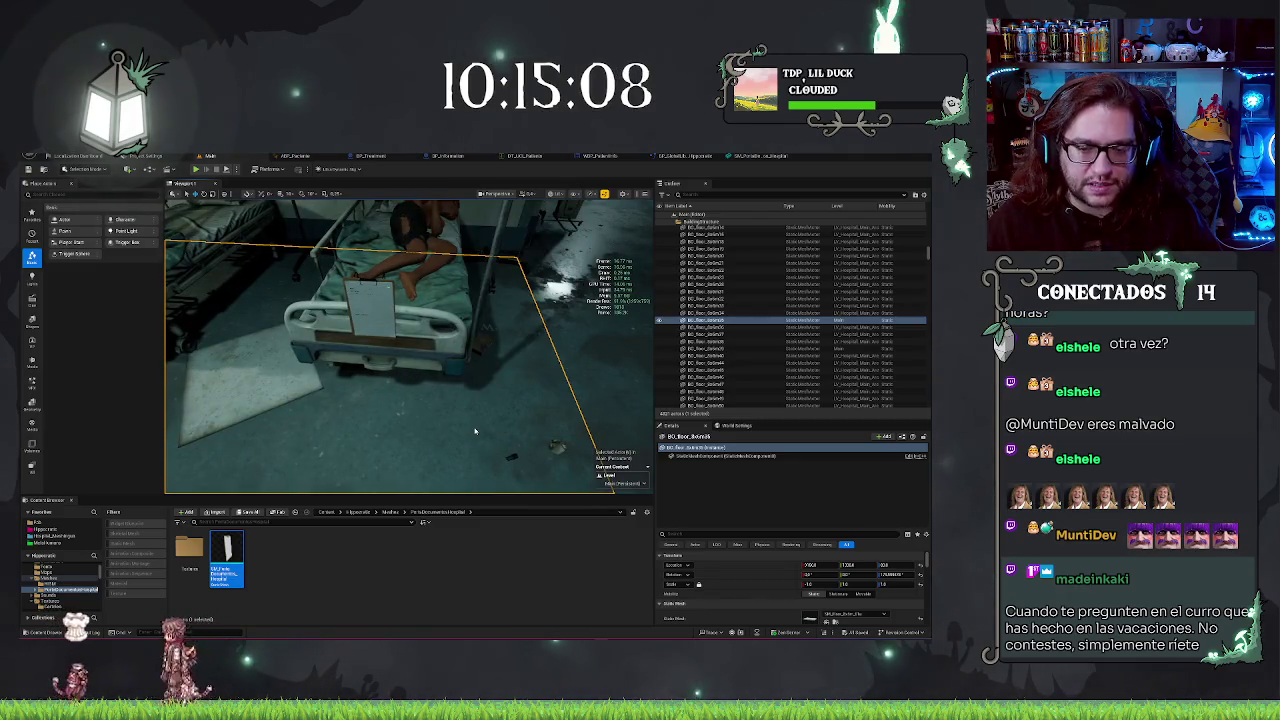
- Play-test picking up the clipboard to read the patient sheet, then view the bed from above
key("alt+p")
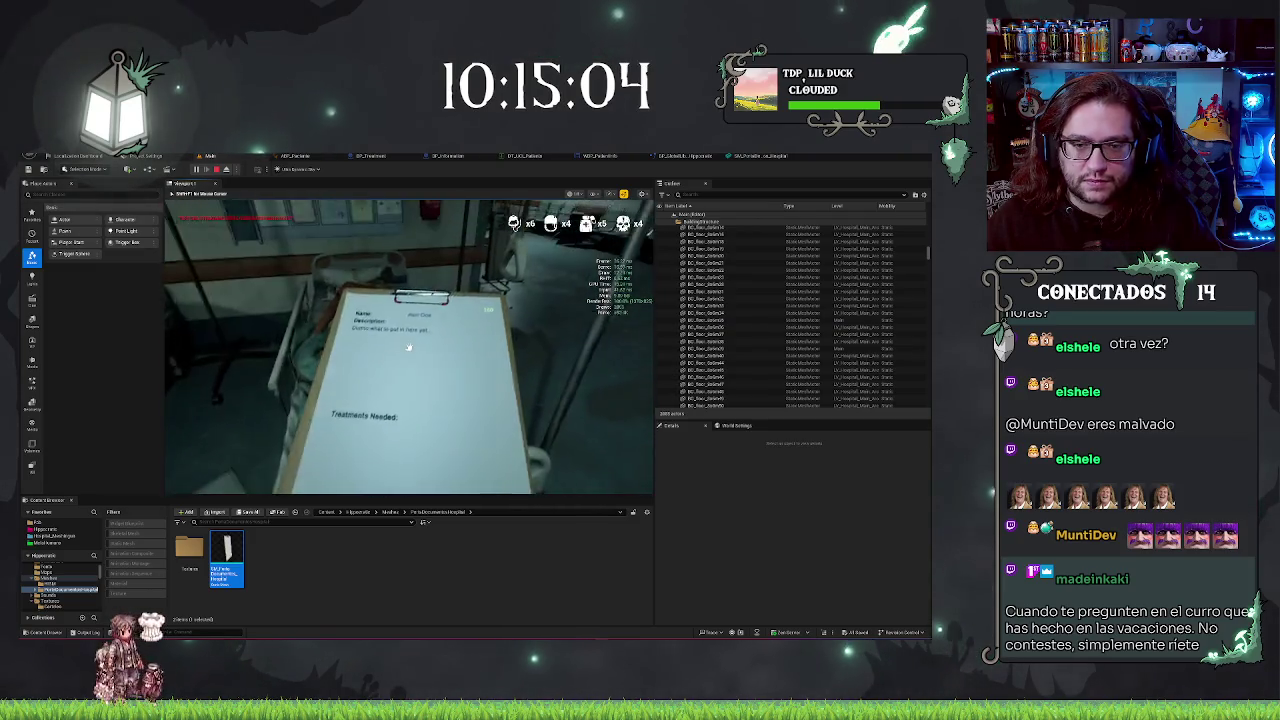
left_click(408, 346)
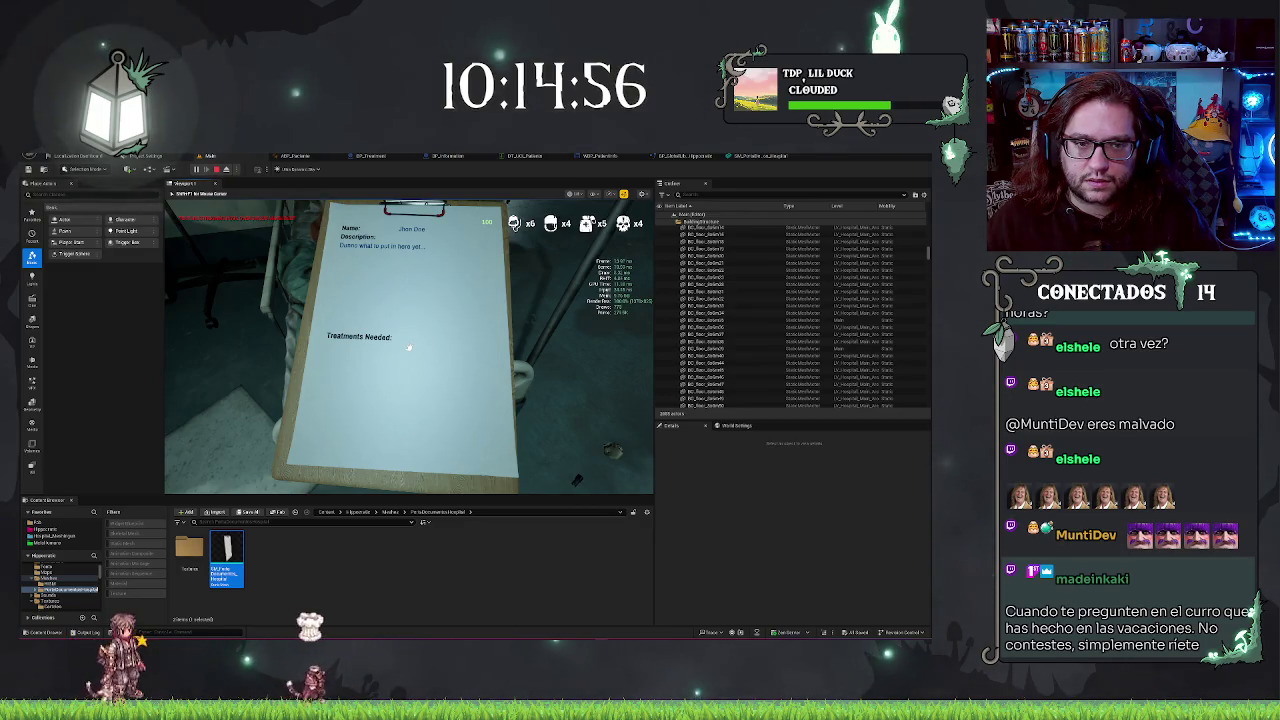
key("Escape")
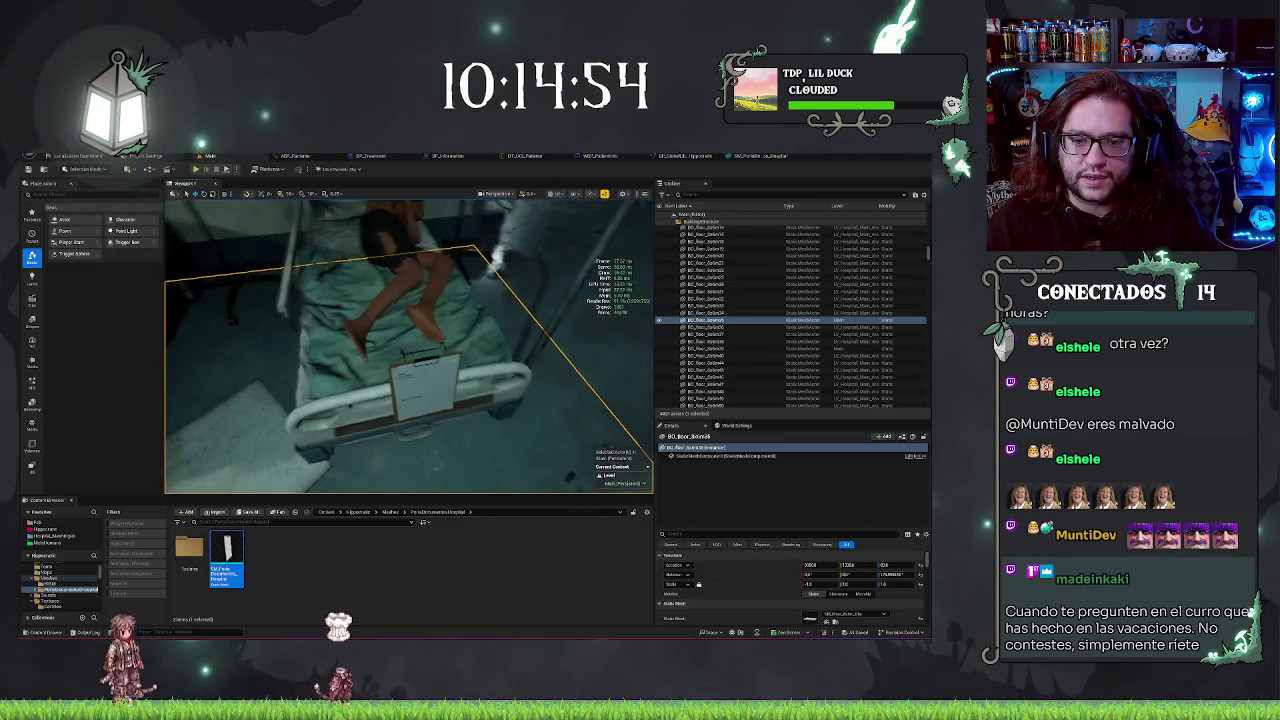
left_click_drag(400, 350, 168, 262)
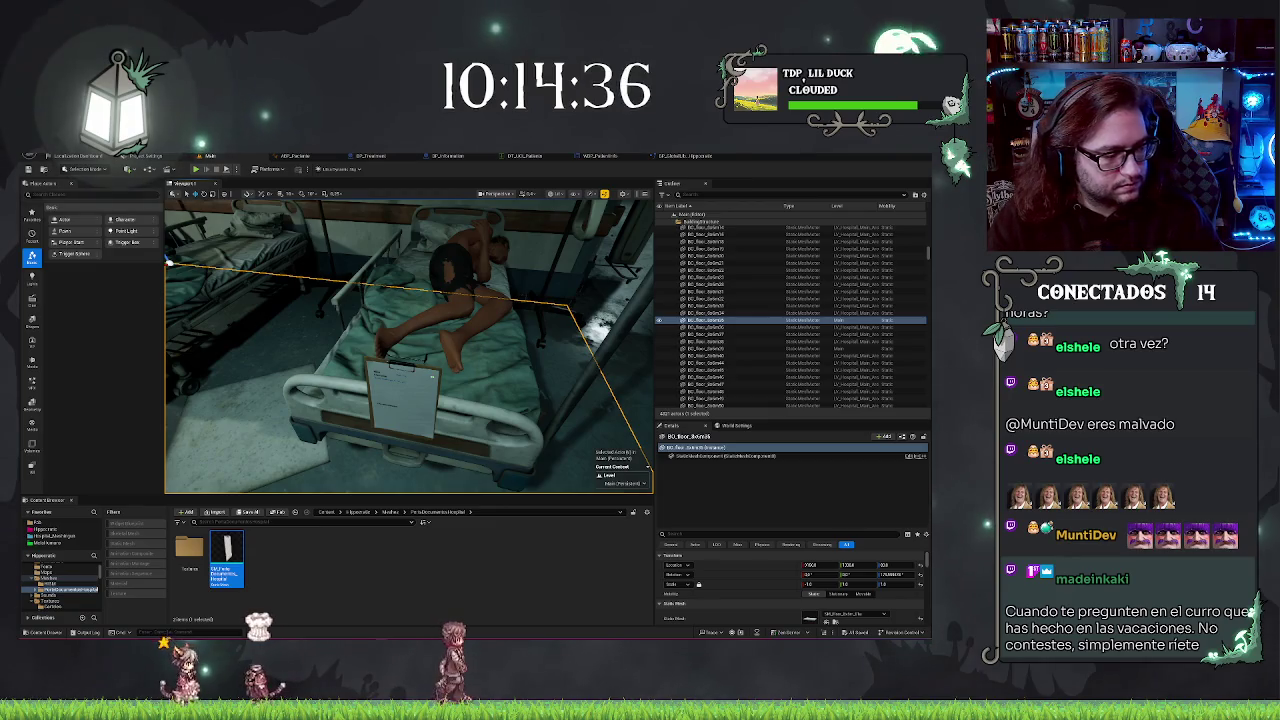
left_click_drag(458, 423, 500, 431)
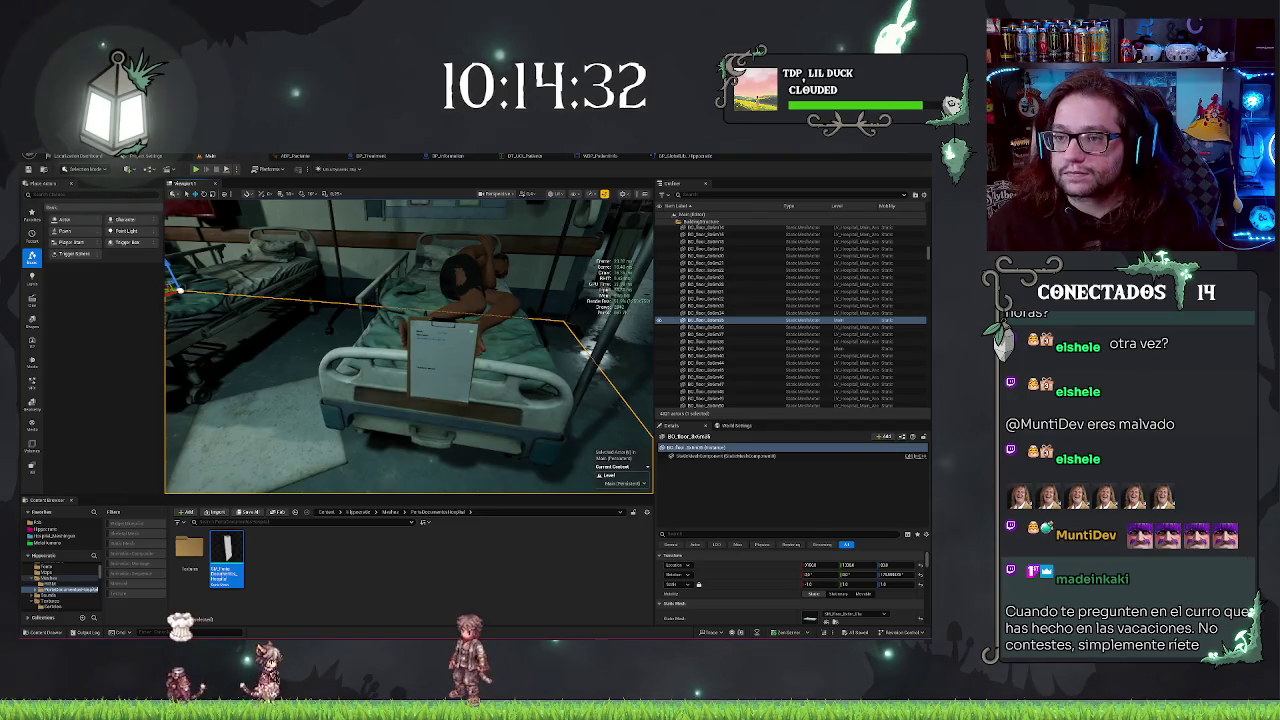
- Open BP_Information's event graph, save the clipboard blueprint, and return to the level viewport
left_click(445, 156)
left_click(385, 157)
left_click(440, 156)
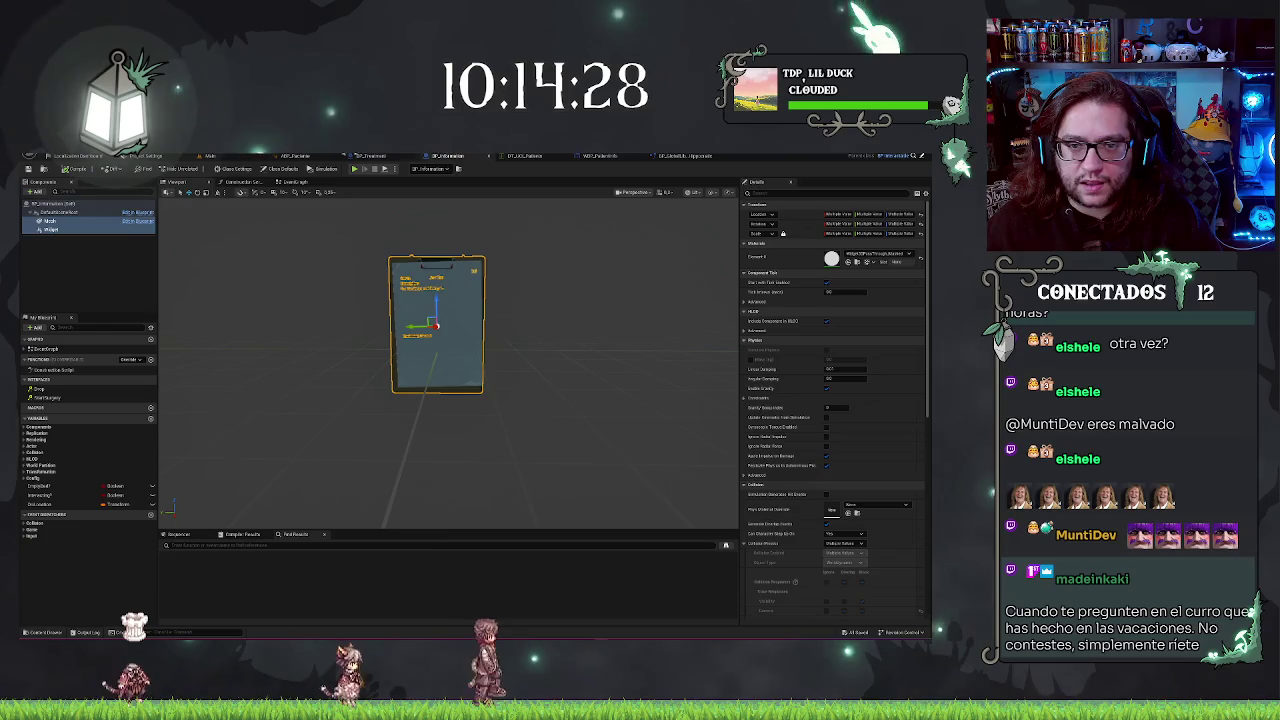
left_click(307, 157)
left_click(443, 157)
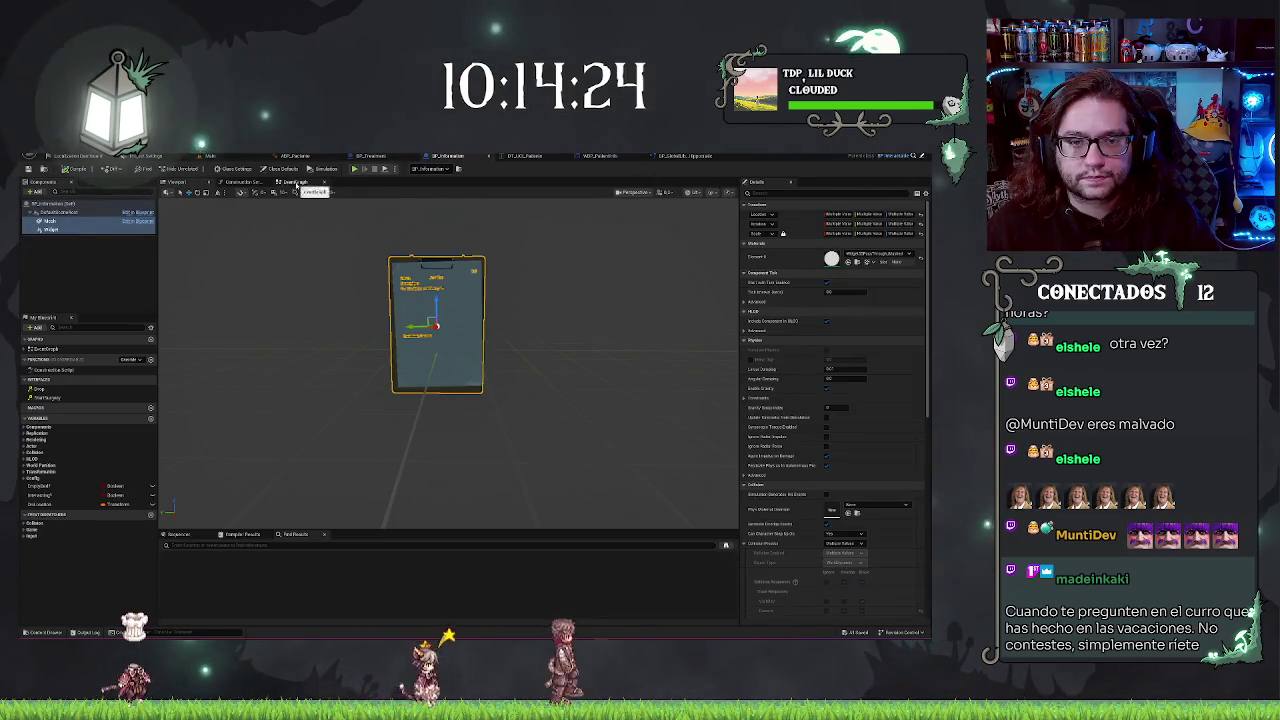
left_click(296, 183)
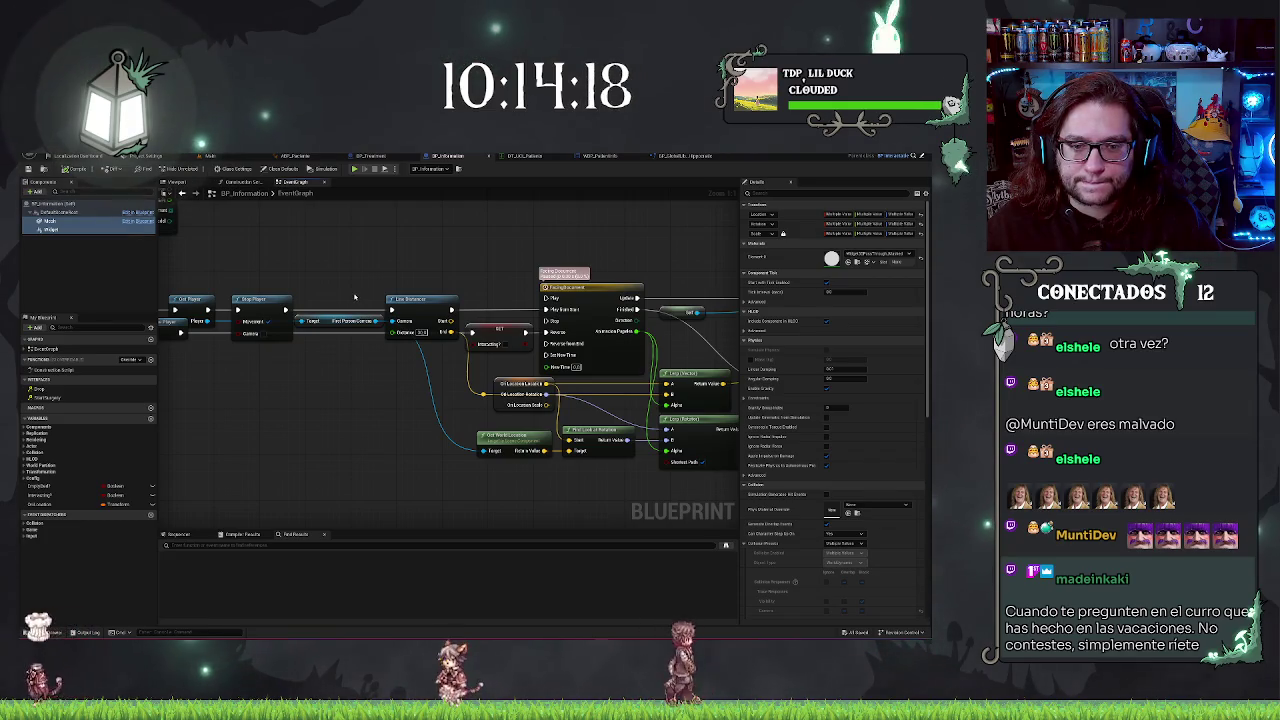
left_click_drag(354, 297, 412, 298)
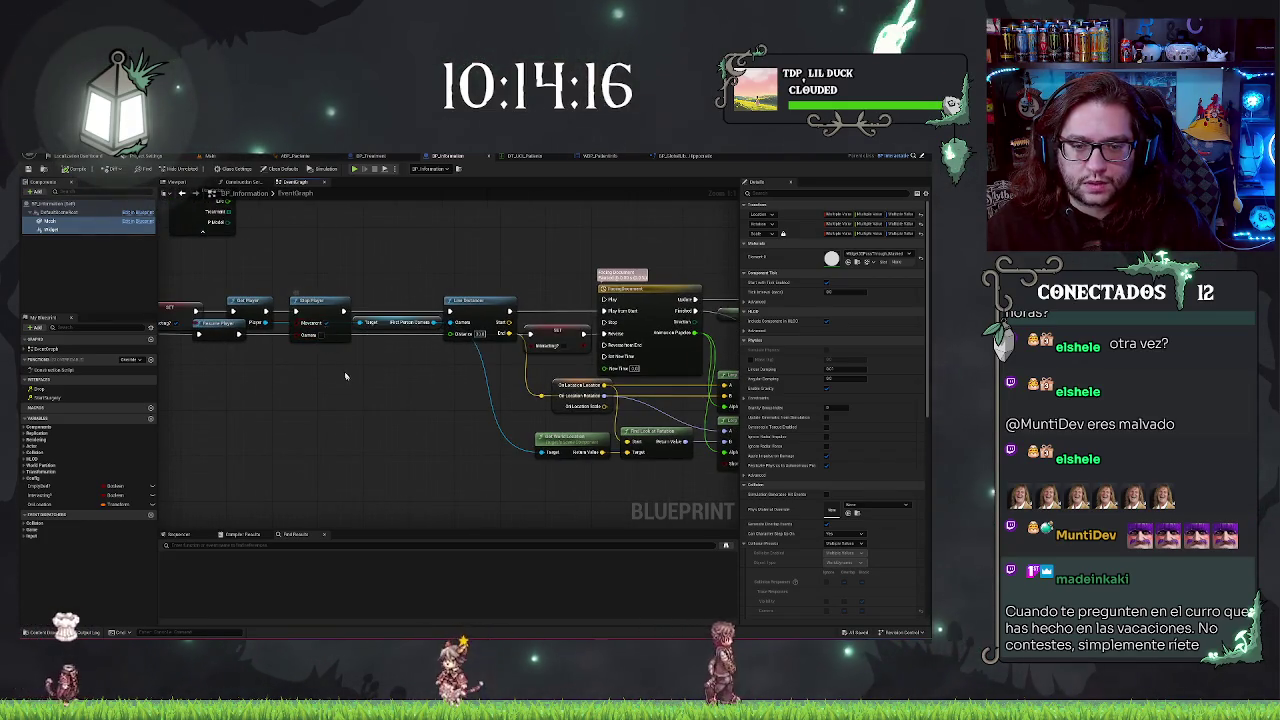
left_click_drag(347, 377, 287, 352)
key("ctrl+s")
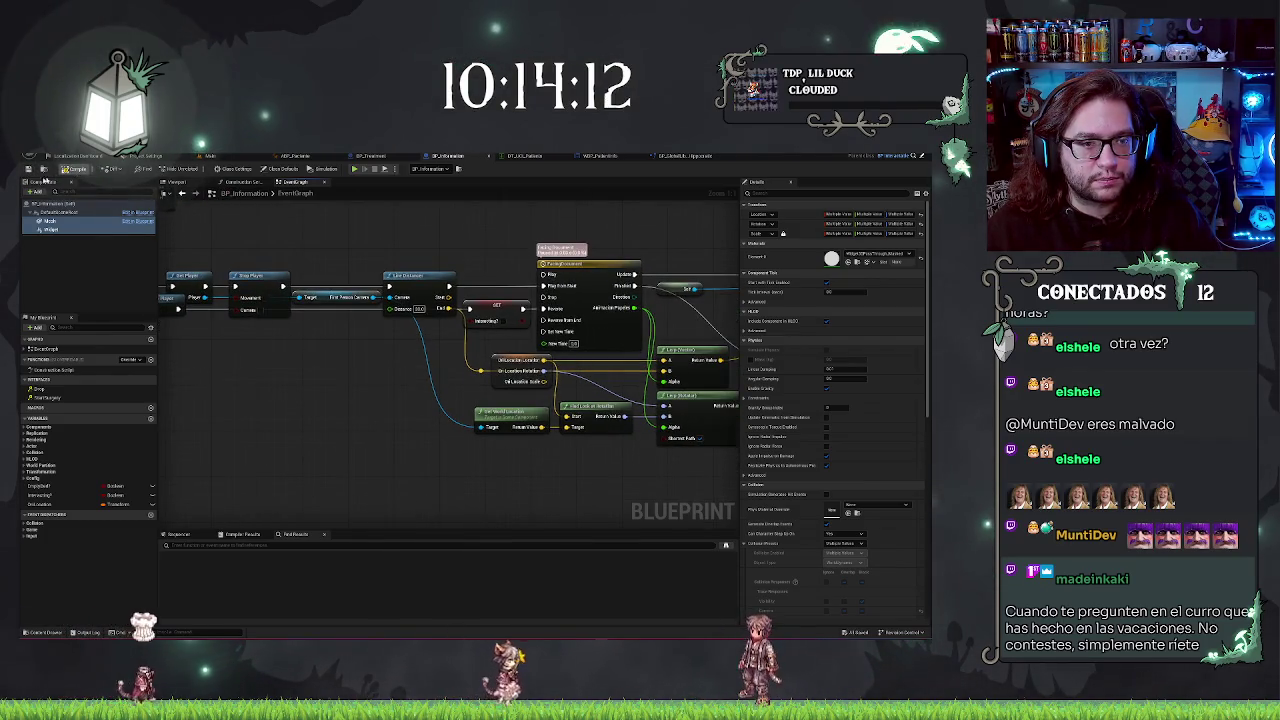
left_click(288, 178)
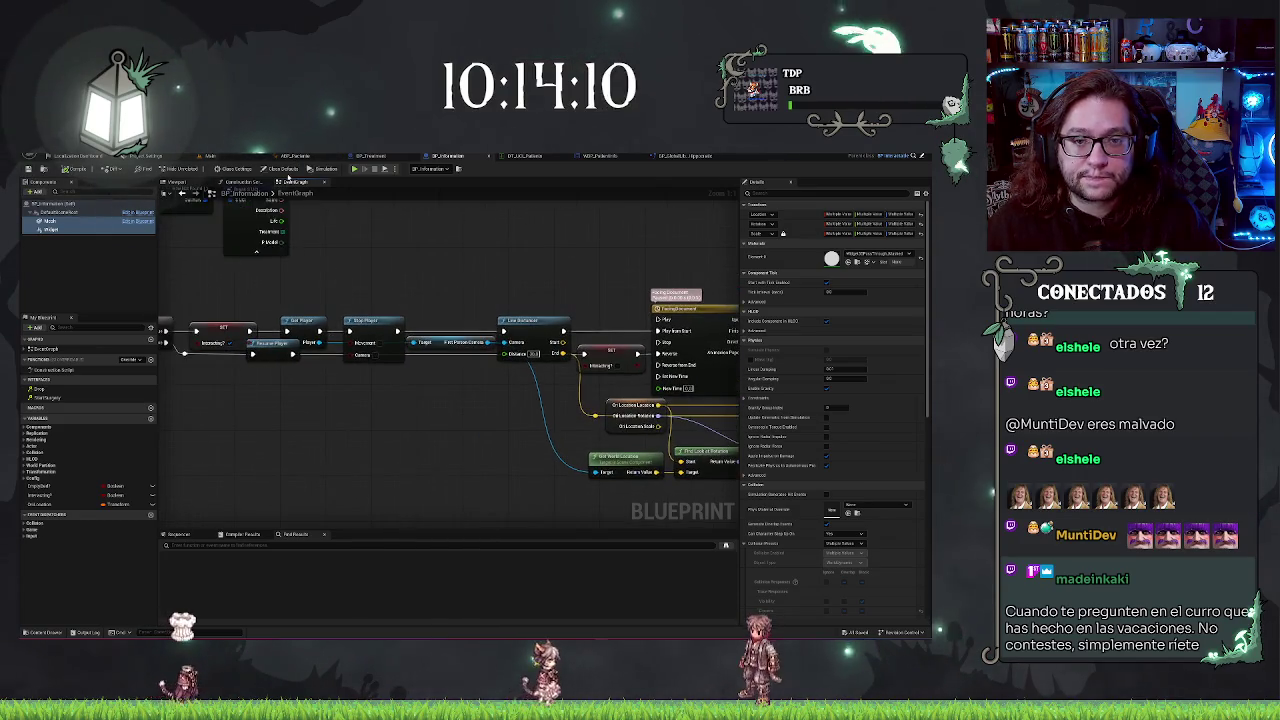
left_click(210, 156)
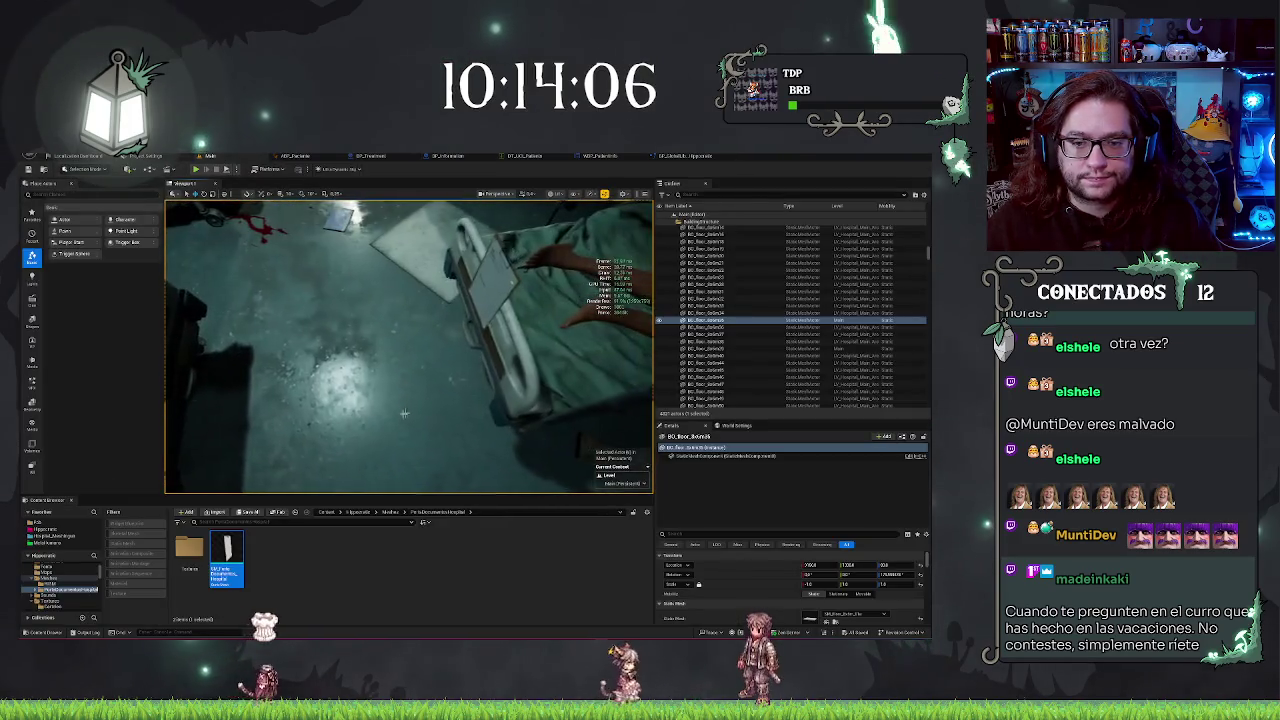
right_click(390, 397)
left_click(397, 326)
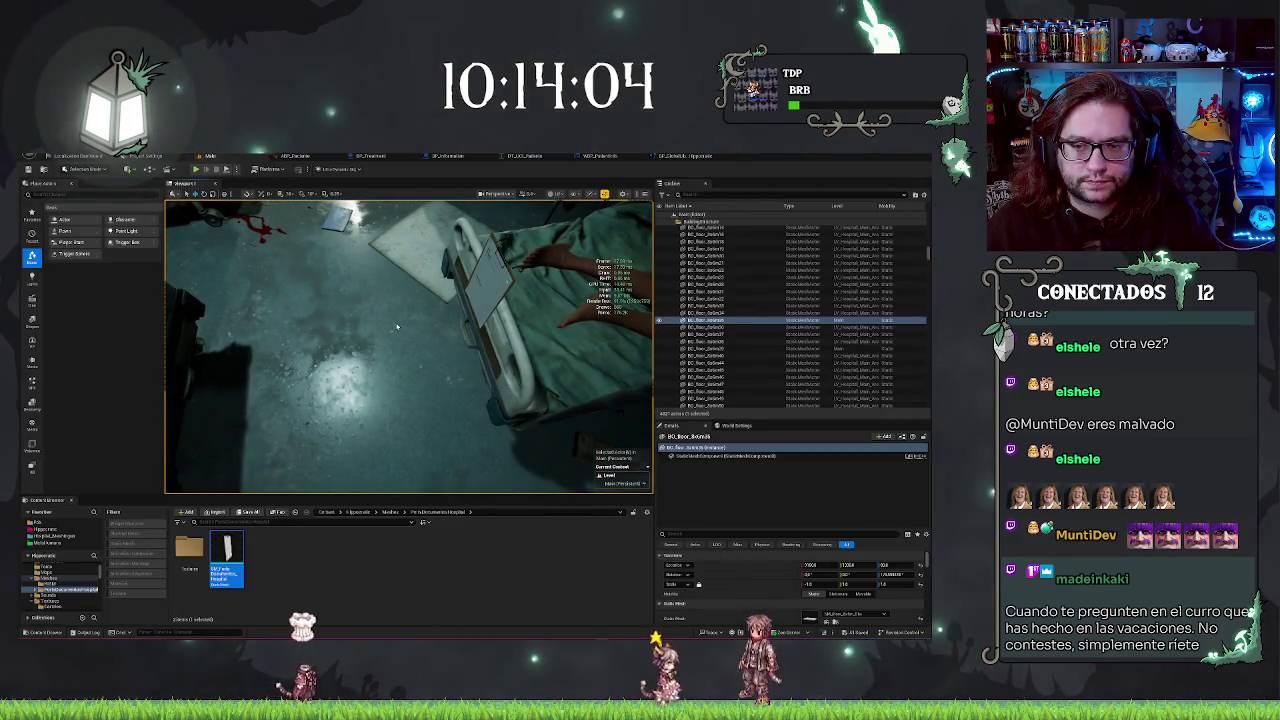
key("alt+p")
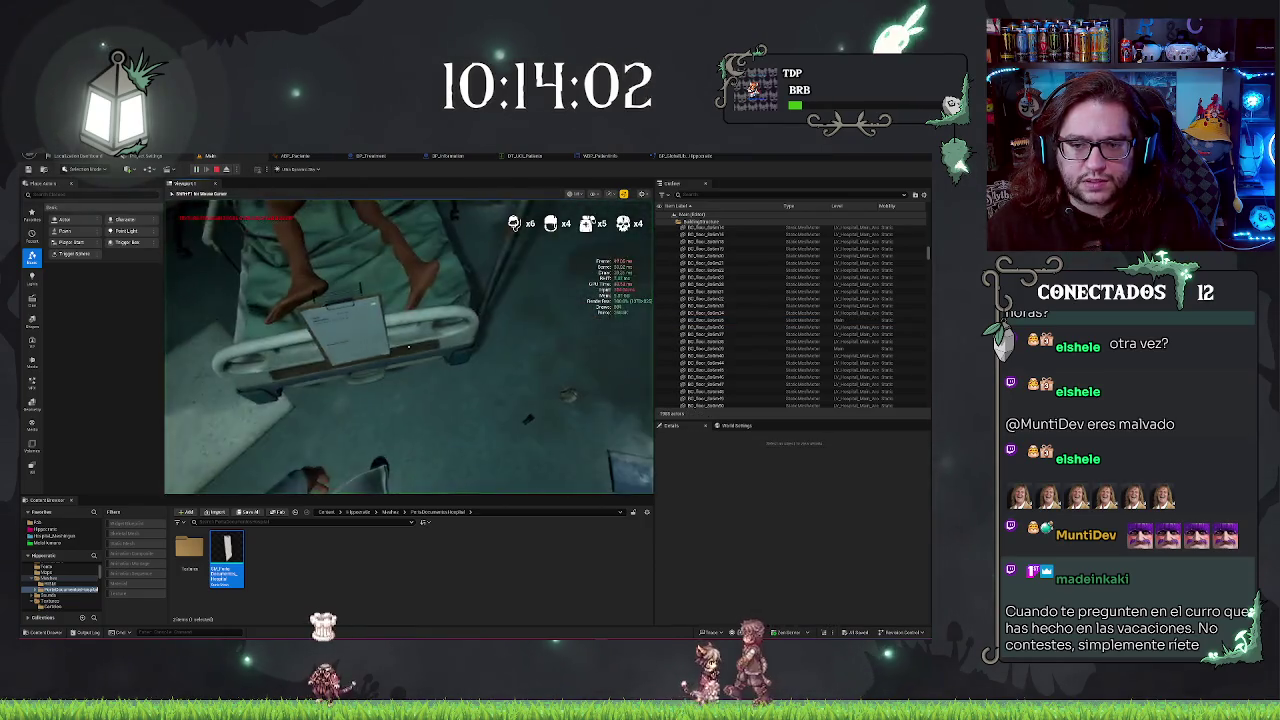
left_click(408, 347)
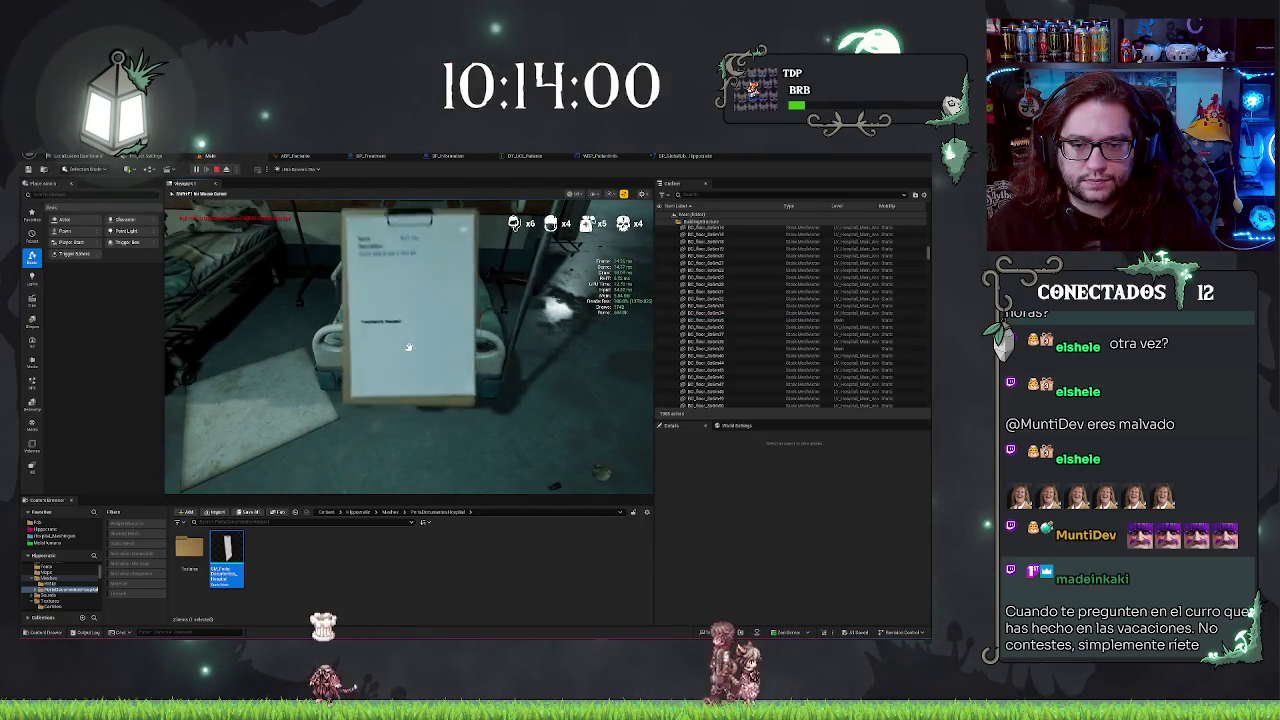
left_click(408, 347)
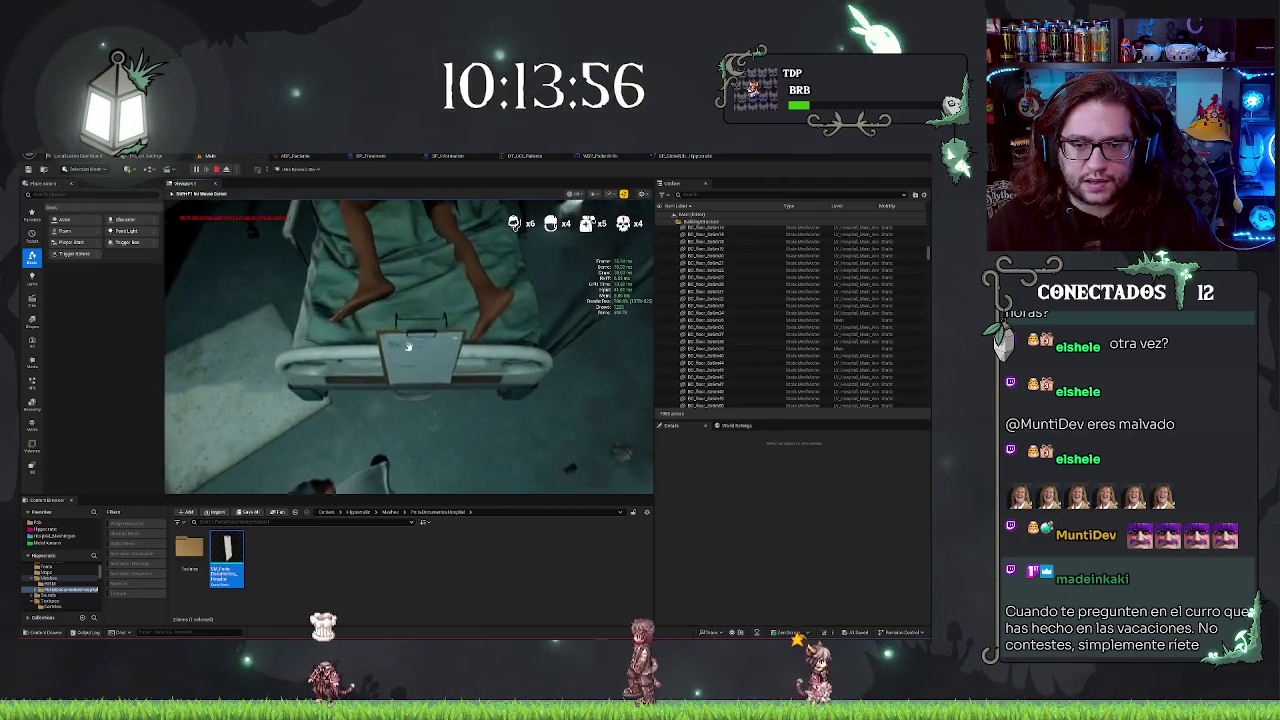
left_click(408, 347)
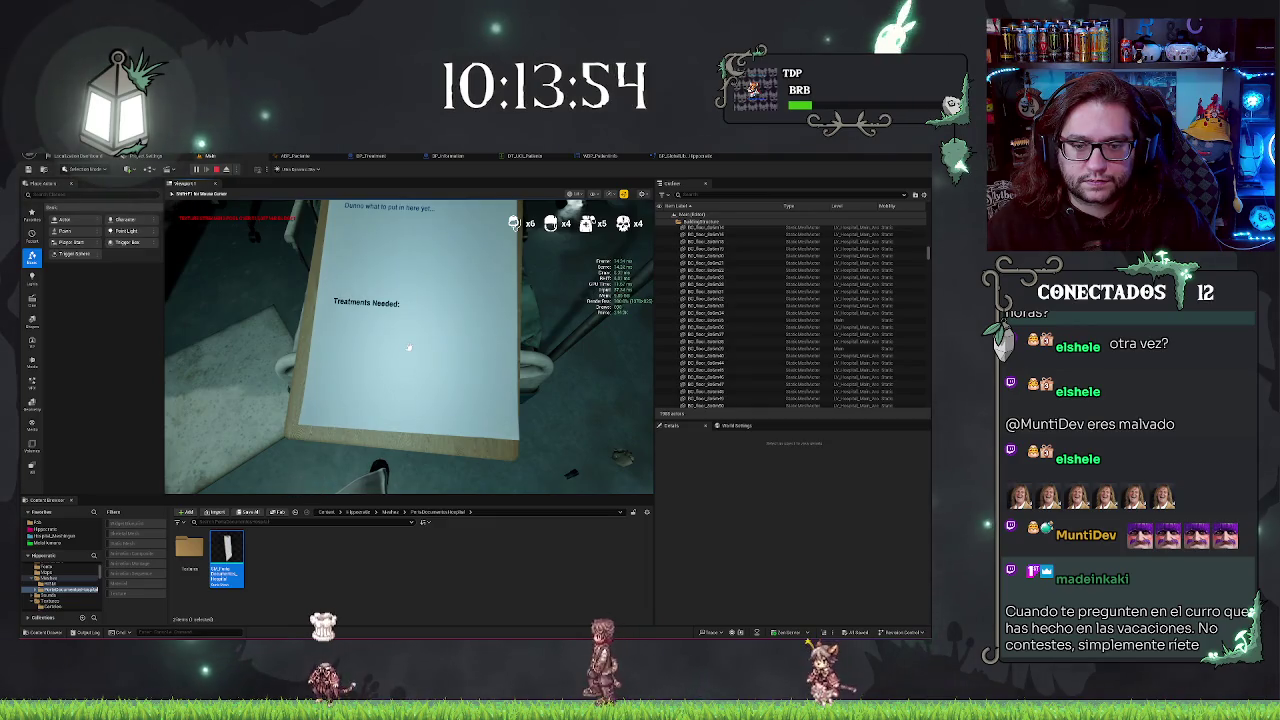
left_click(408, 347)
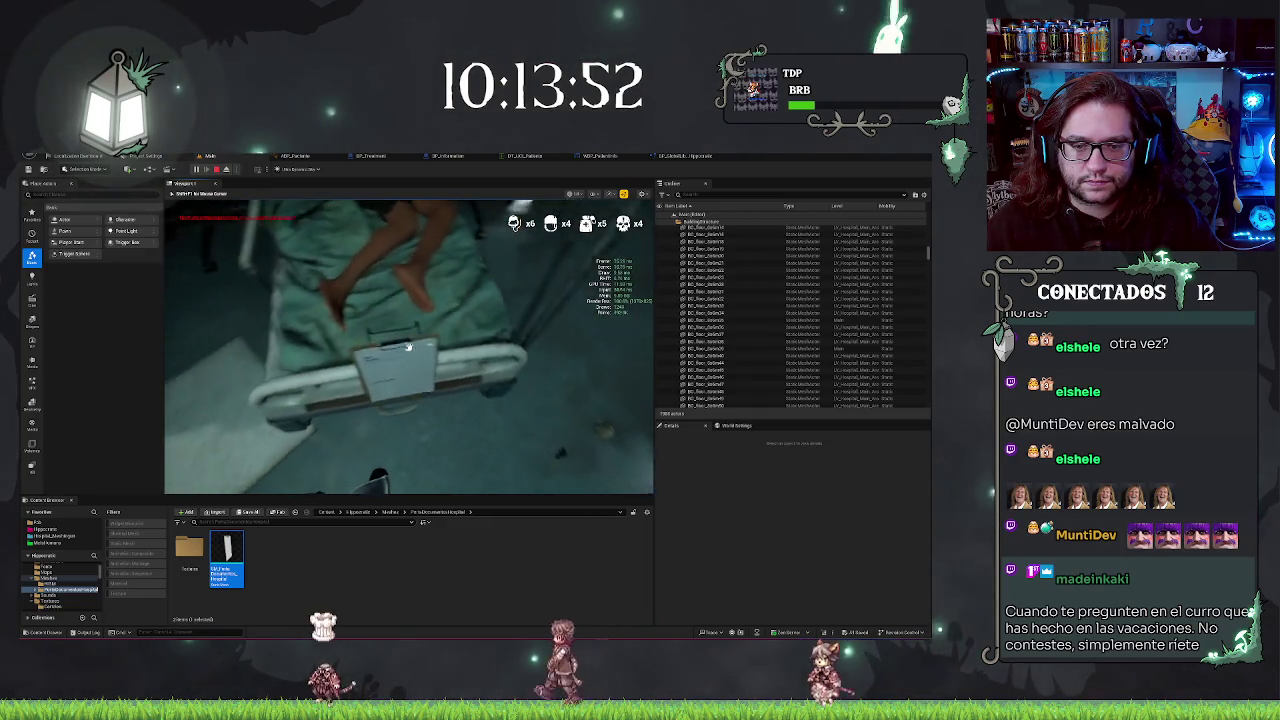
left_click(408, 347)
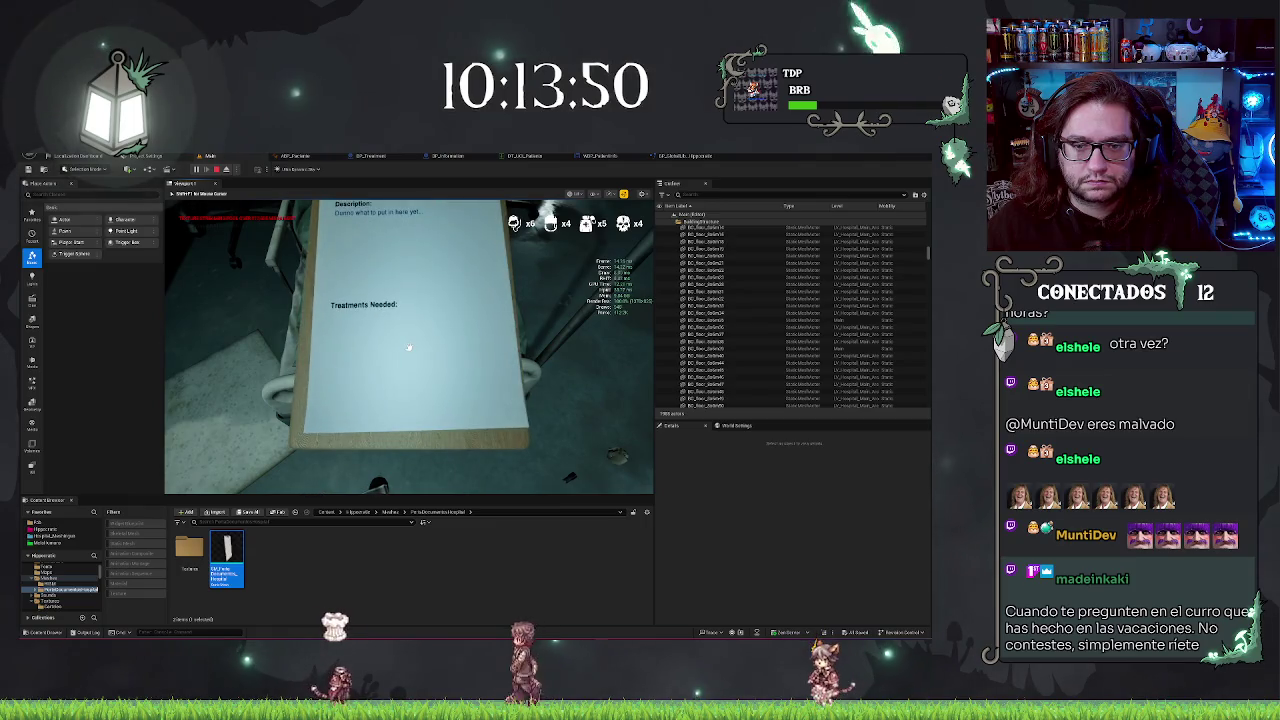
left_click(408, 347)
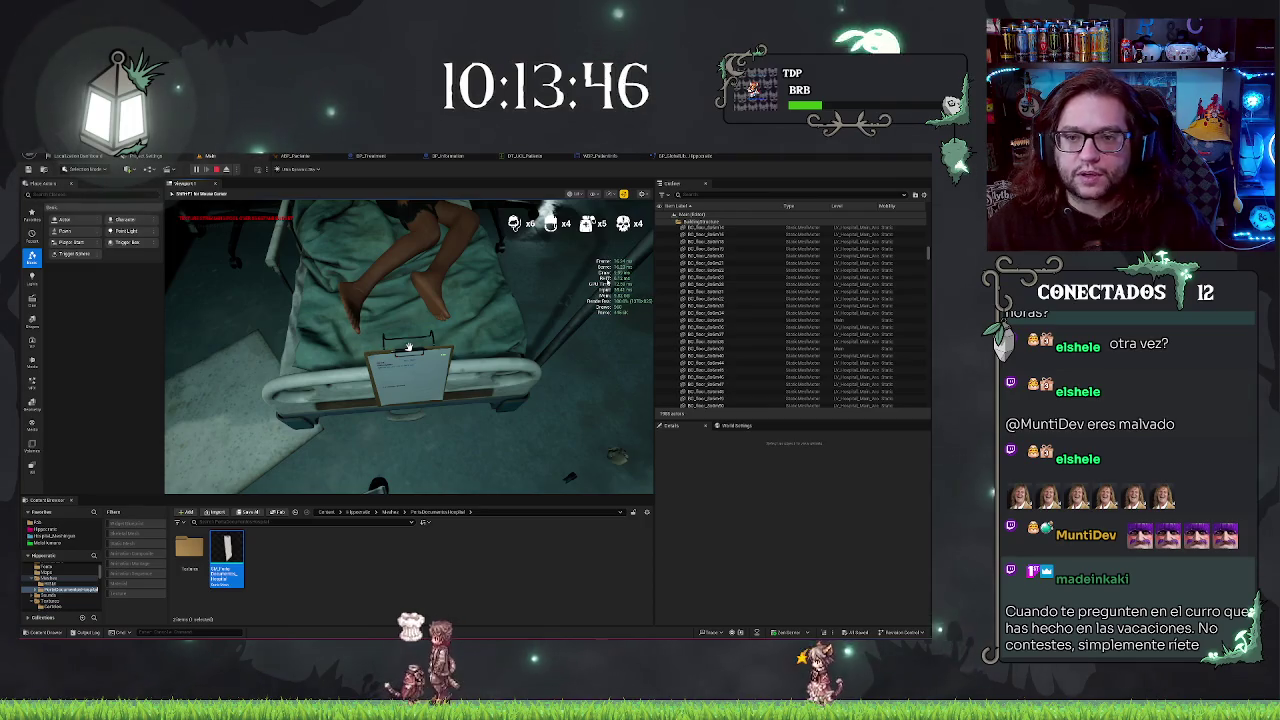
key("Escape")
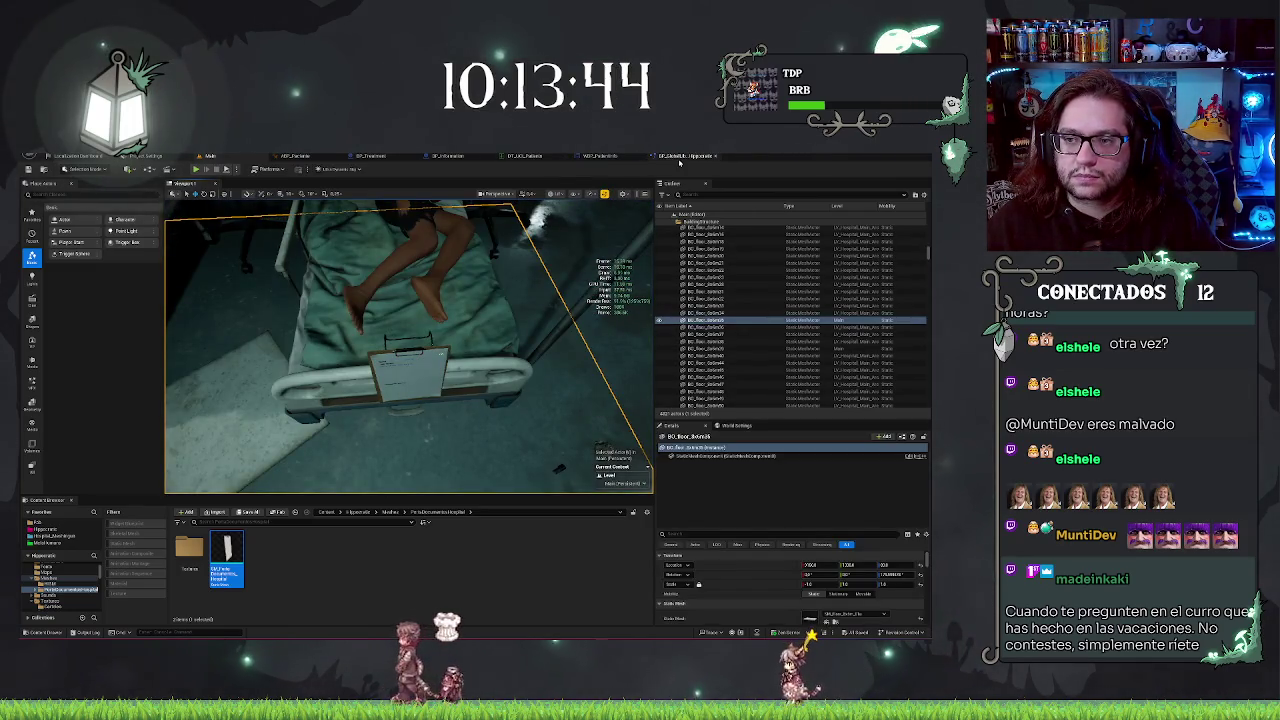
- Lower the text widget on the BP_Information clipboard, compile, and return to the main level
left_click(447, 156)
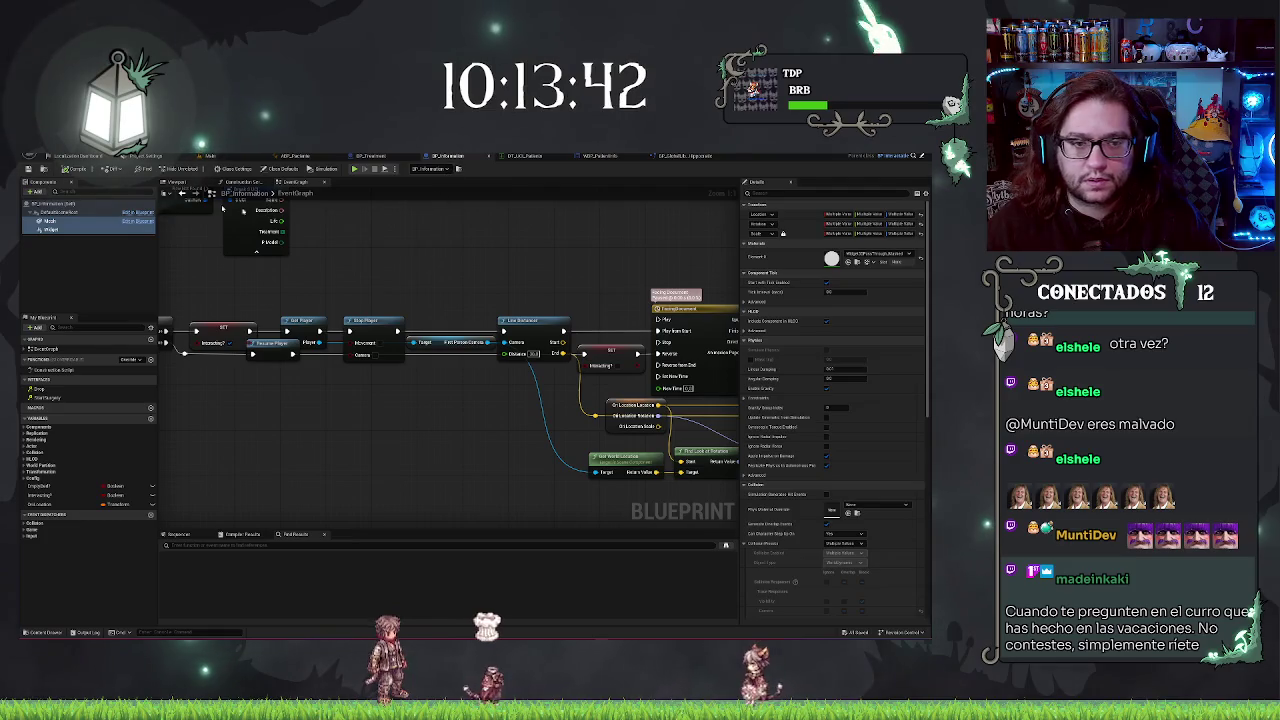
left_click(243, 182)
left_click(180, 183)
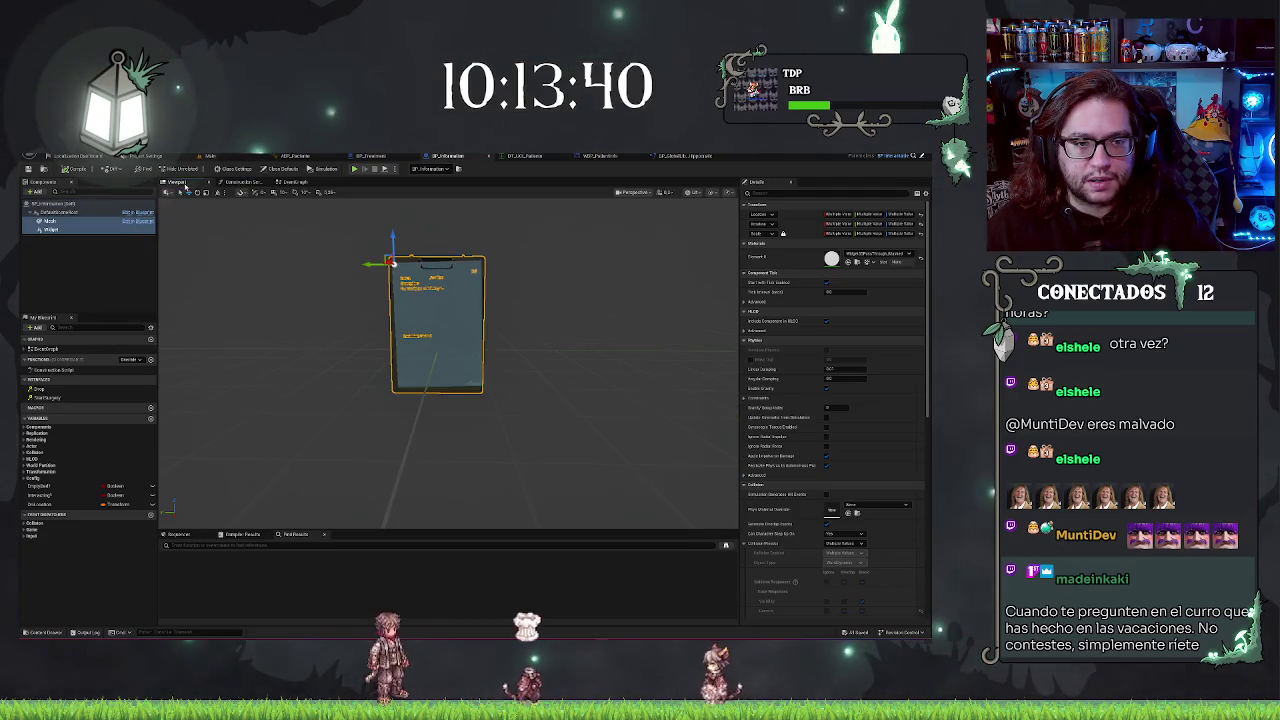
left_click_drag(393, 236, 396, 262)
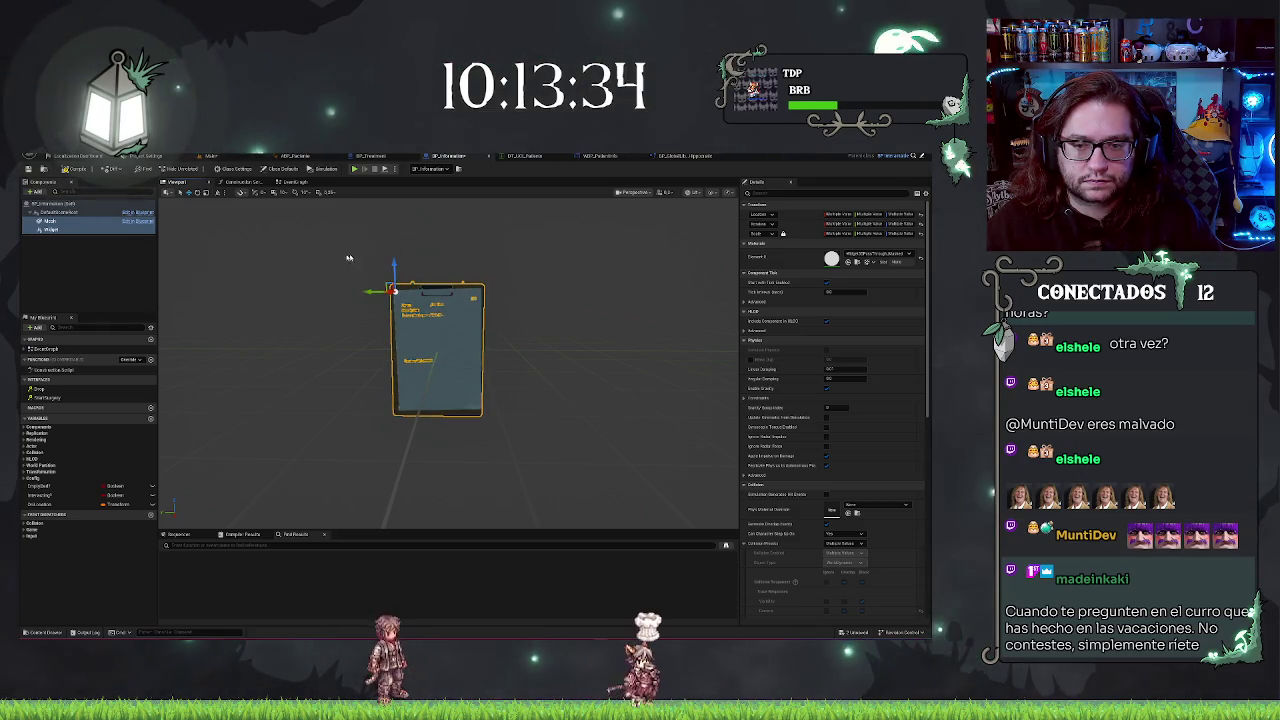
left_click(75, 168)
left_click(210, 156)
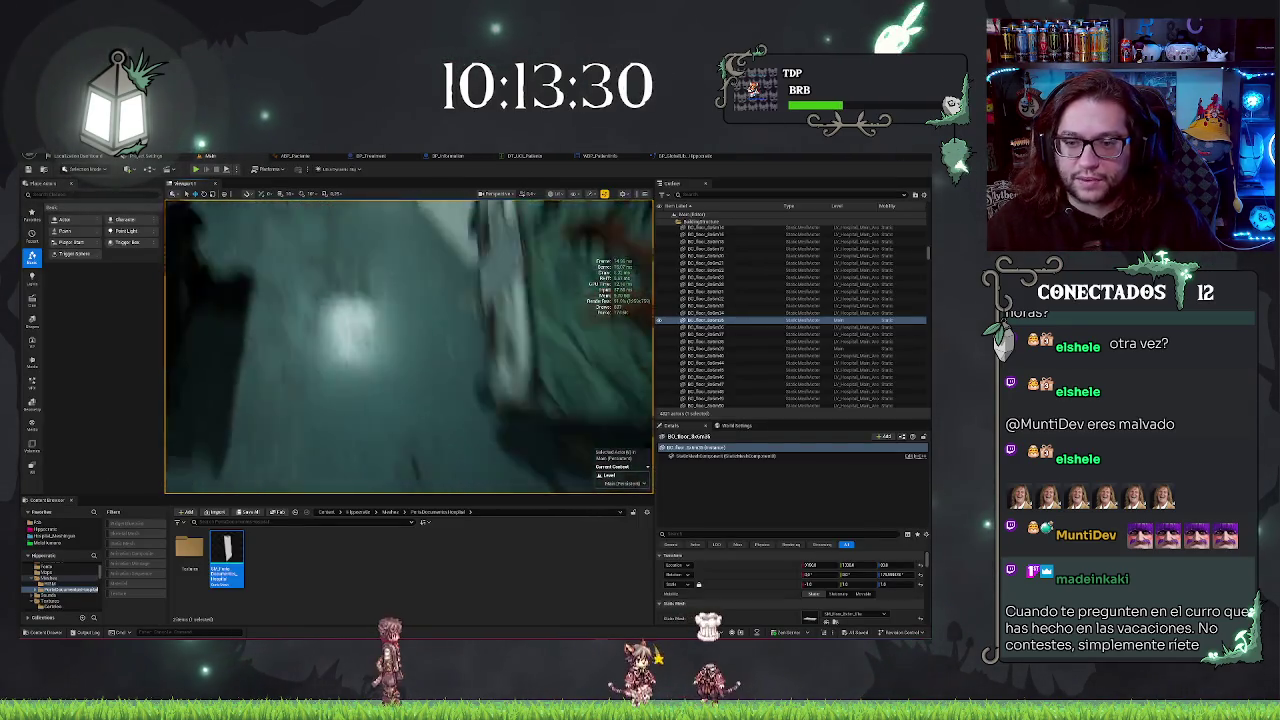
- Play-test the level, toggling the clipboard with E and clicking to read the patient form
right_click(358, 204)
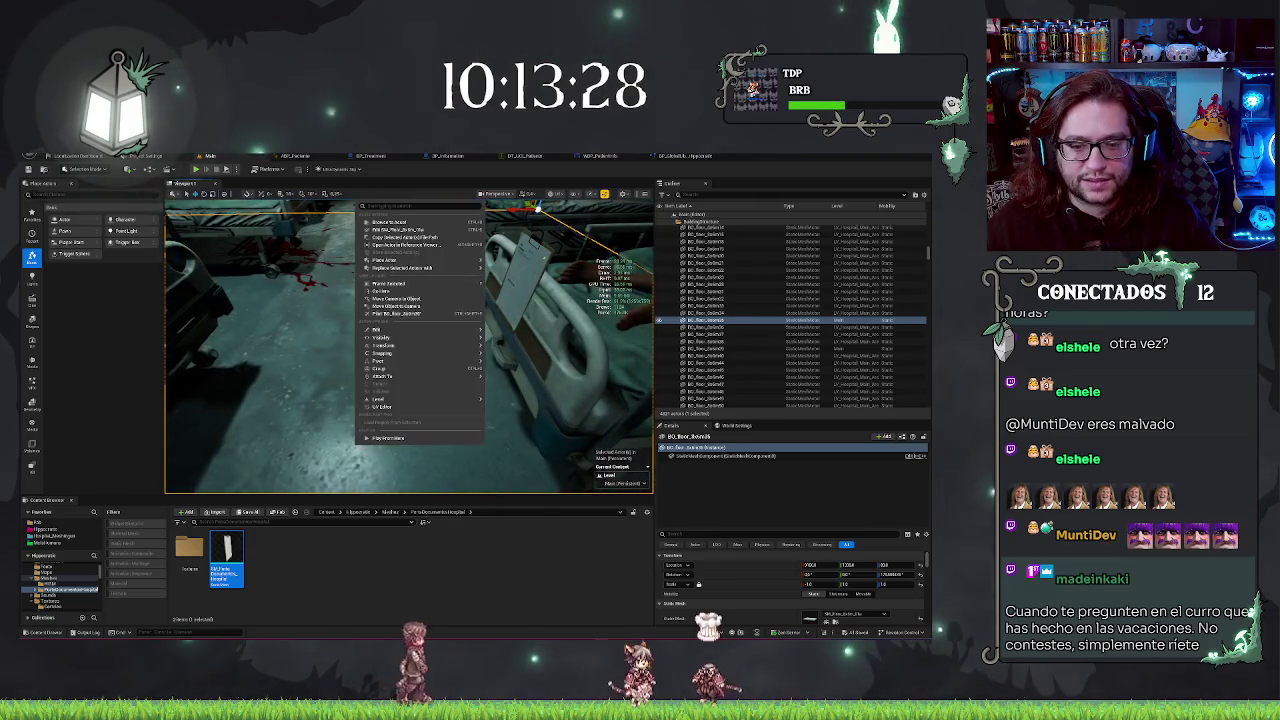
left_click(395, 446)
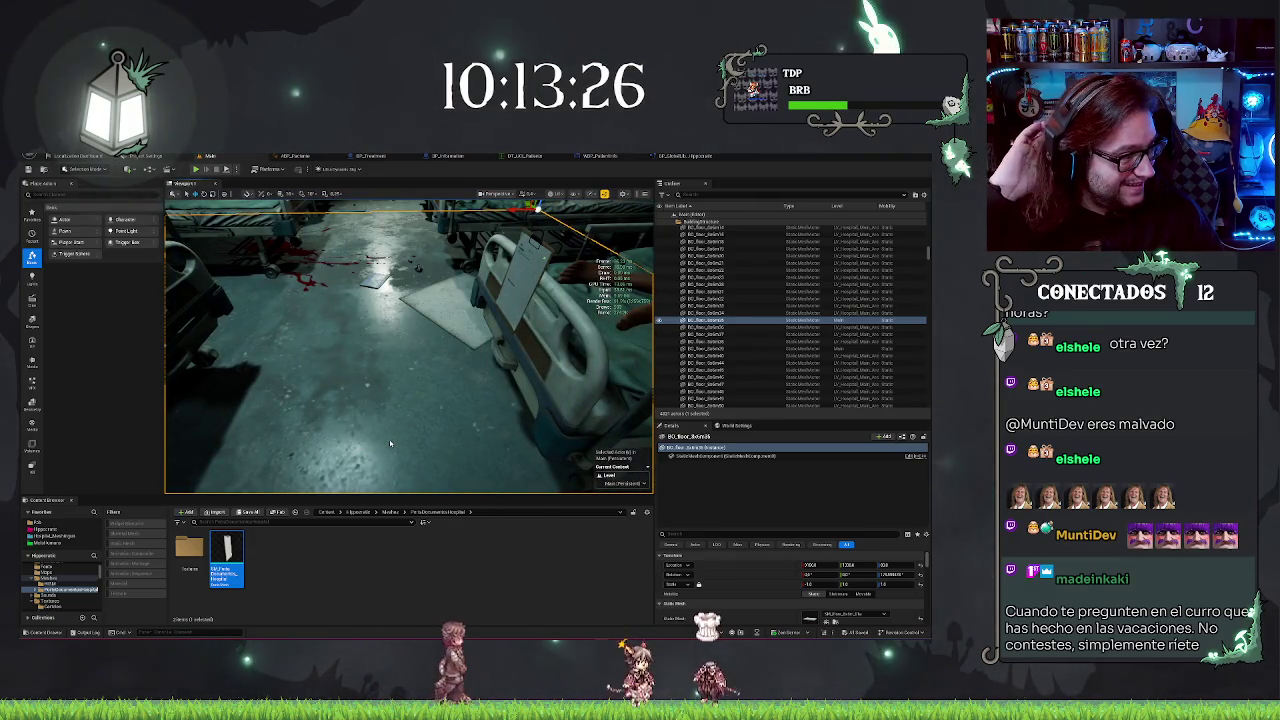
key("alt+p")
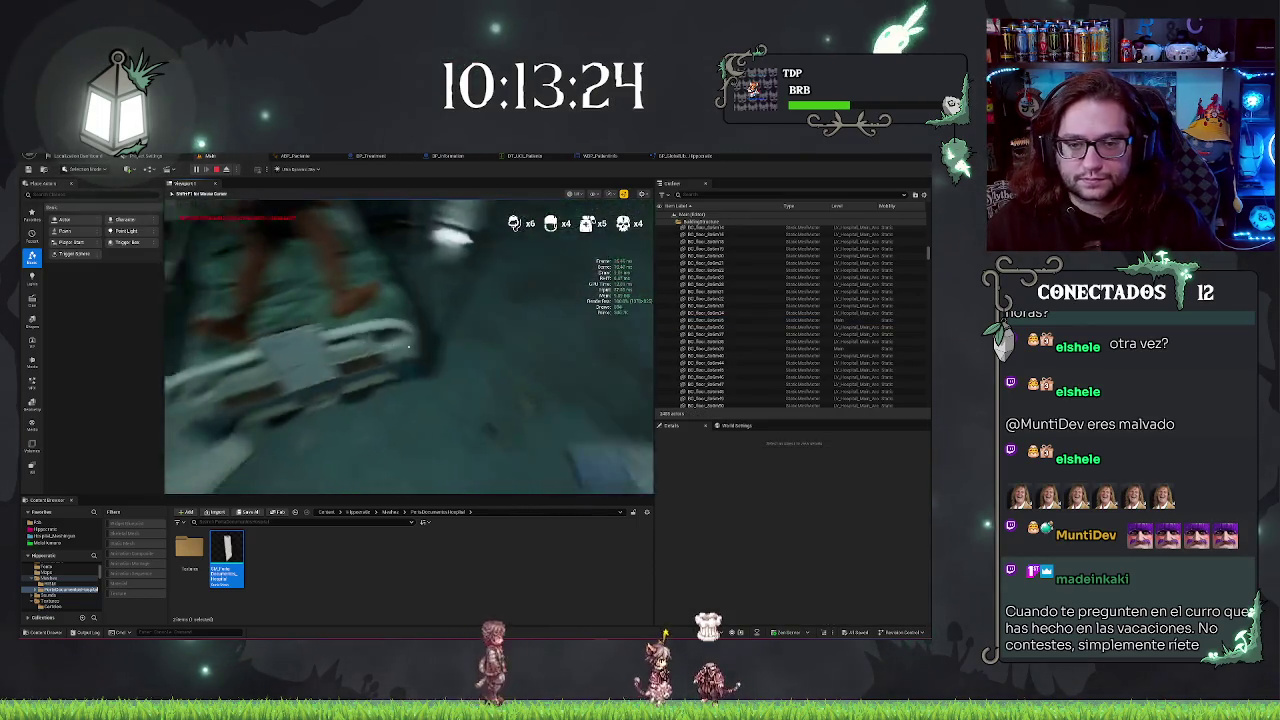
key("e")
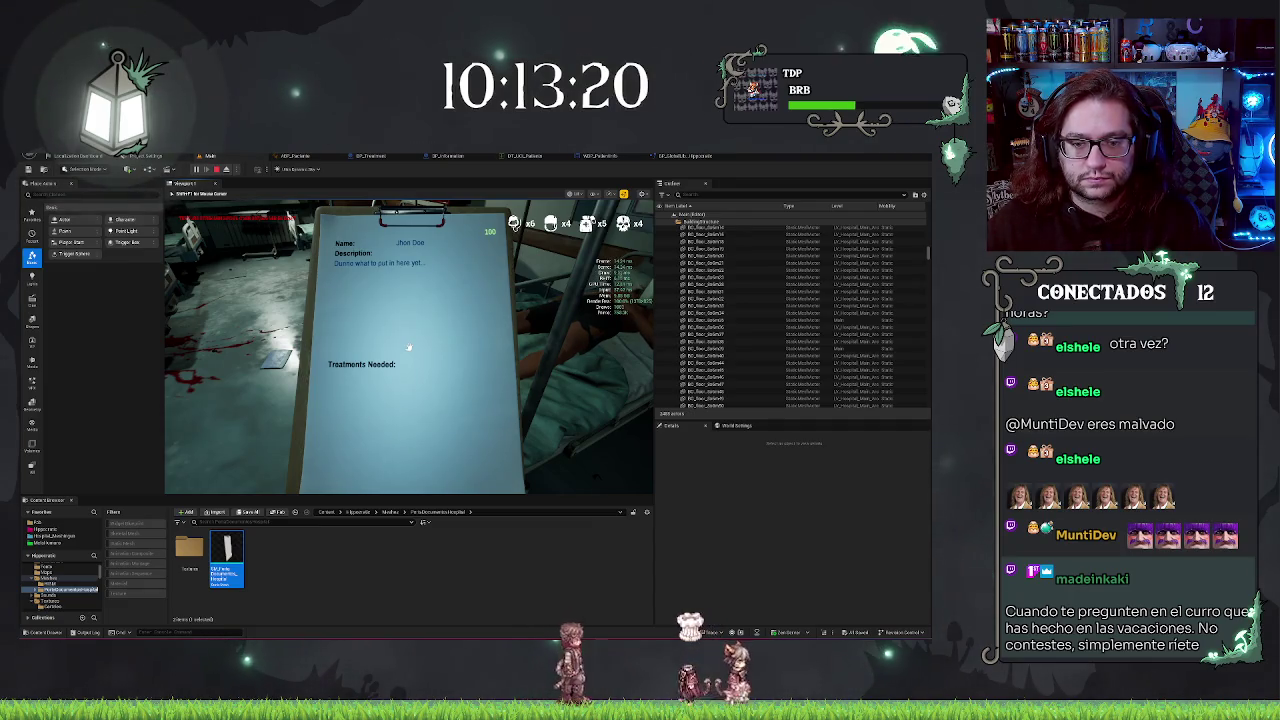
key("e")
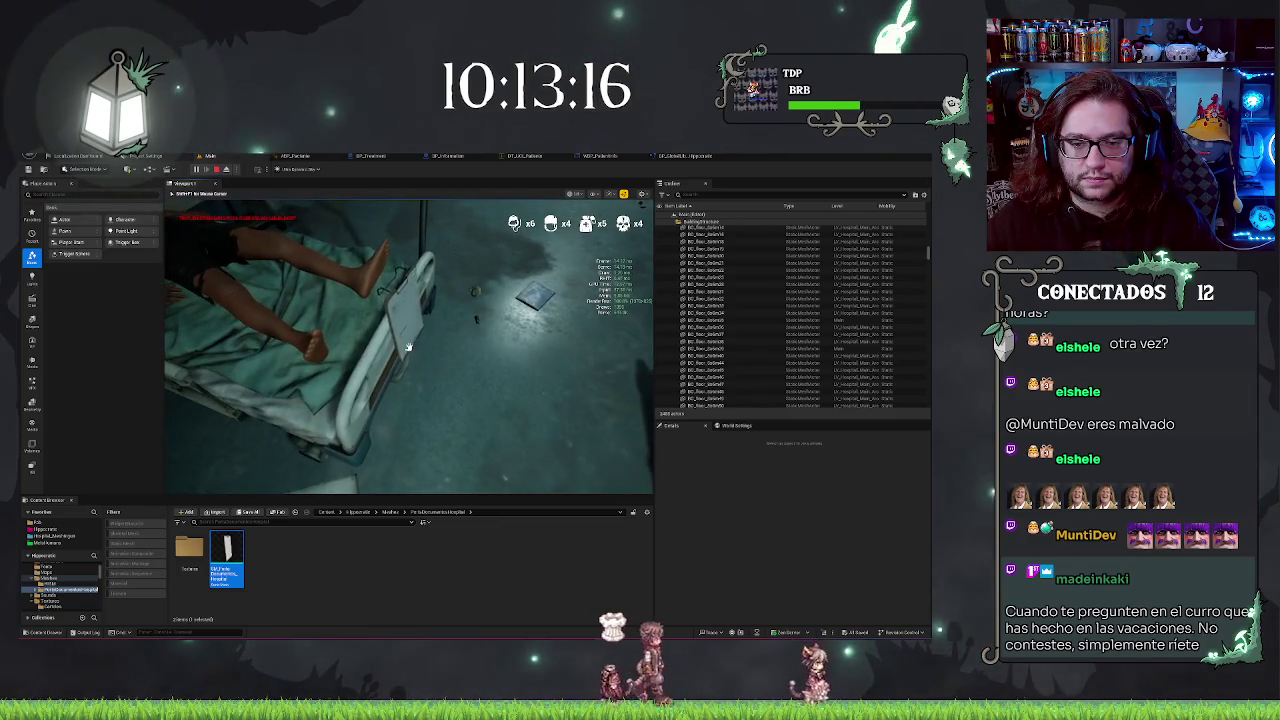
left_click(408, 346)
left_click(408, 346)
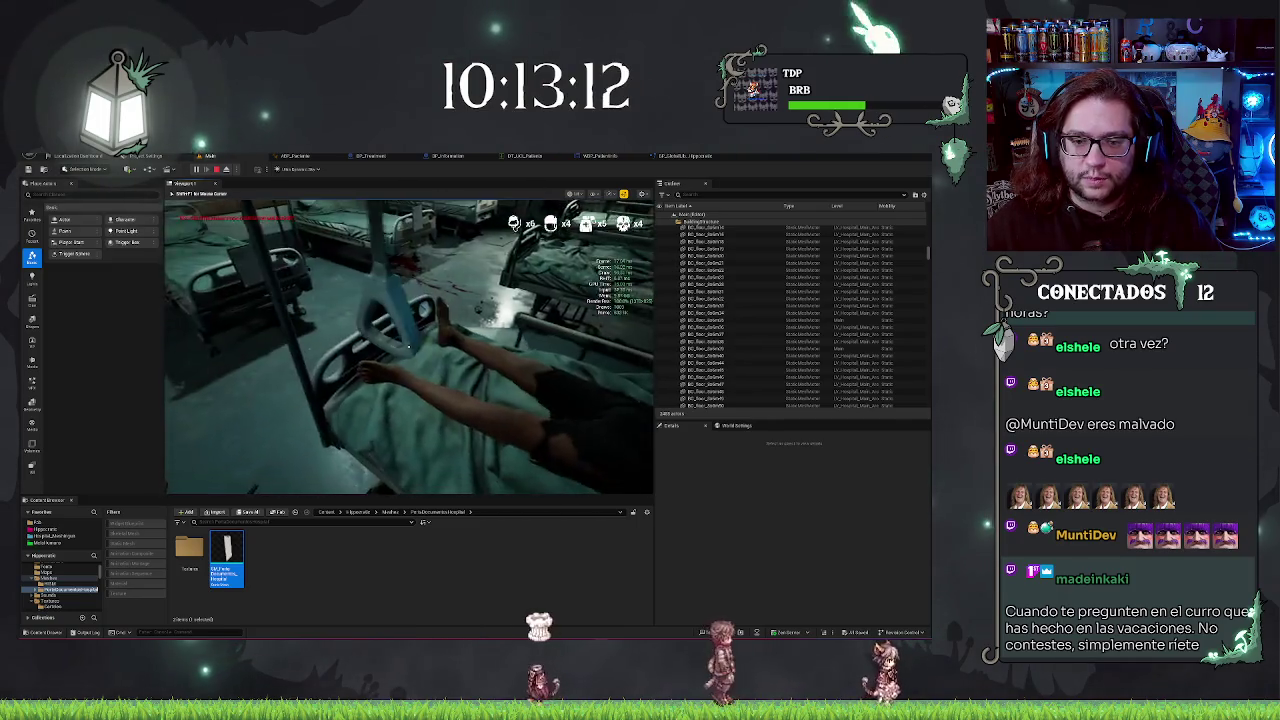
left_click(408, 346)
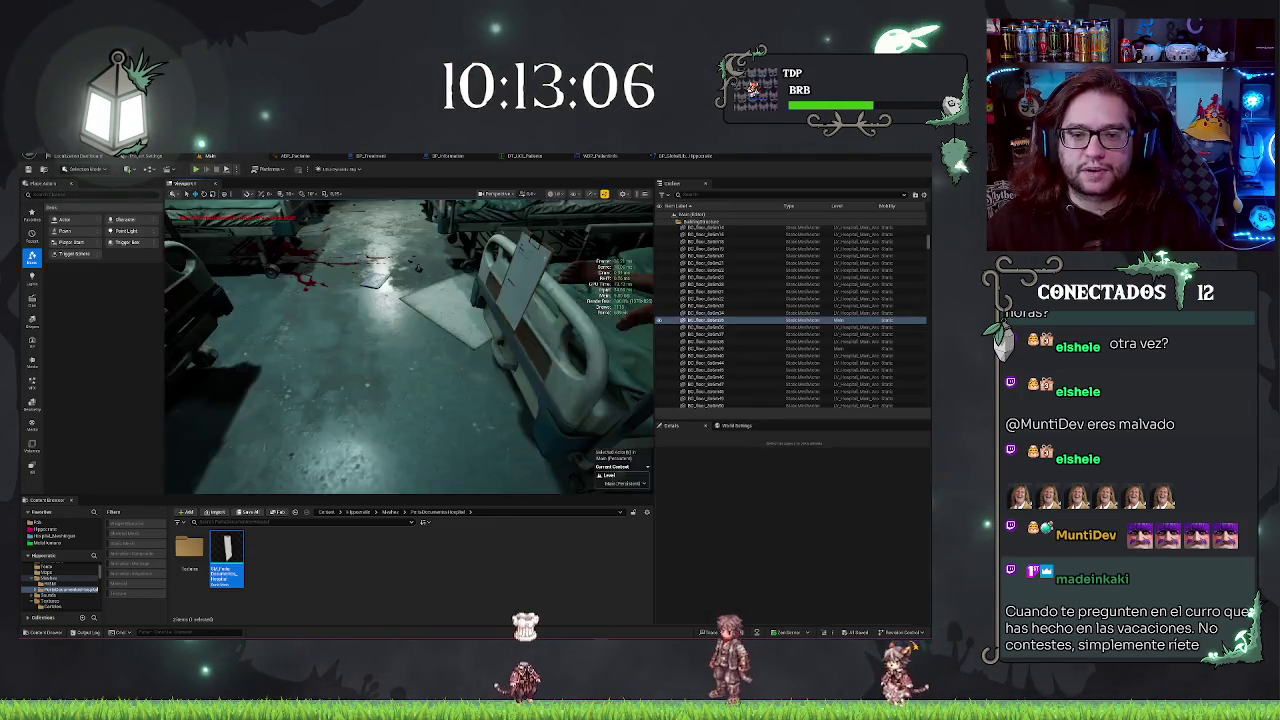
key("Escape")
- Select the BP_Information clipboards on several beds across the ward
left_click_drag(365, 398, 287, 392)
left_click(470, 370)
left_click_drag(470, 370, 320, 372)
left_click(295, 345, "ctrl")
left_click(450, 298, "ctrl")
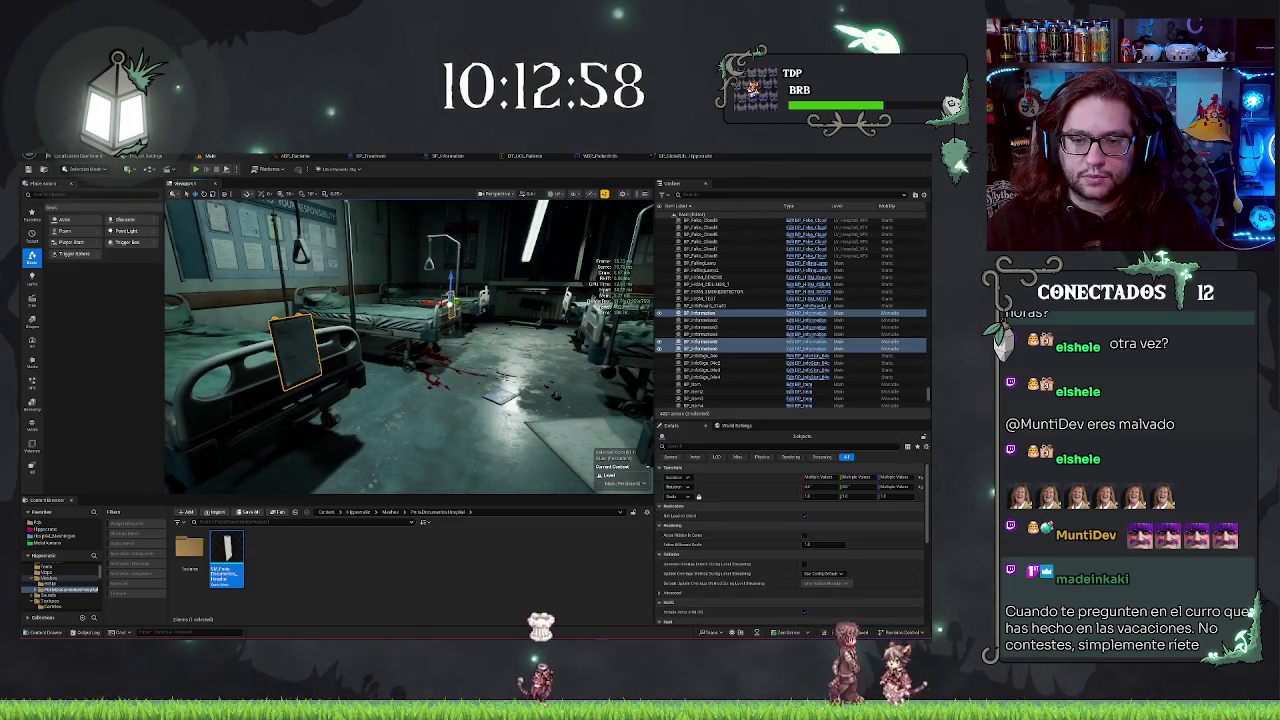
left_click(700, 327, "ctrl")
left_click(700, 320, "ctrl")
mouse_move(400, 350)
left_mouse_down()
mouse_move(360, 350)
mouse_move(395, 330)
mouse_move(390, 310)
mouse_move(400, 330)
mouse_move(503, 360)
left_mouse_up()
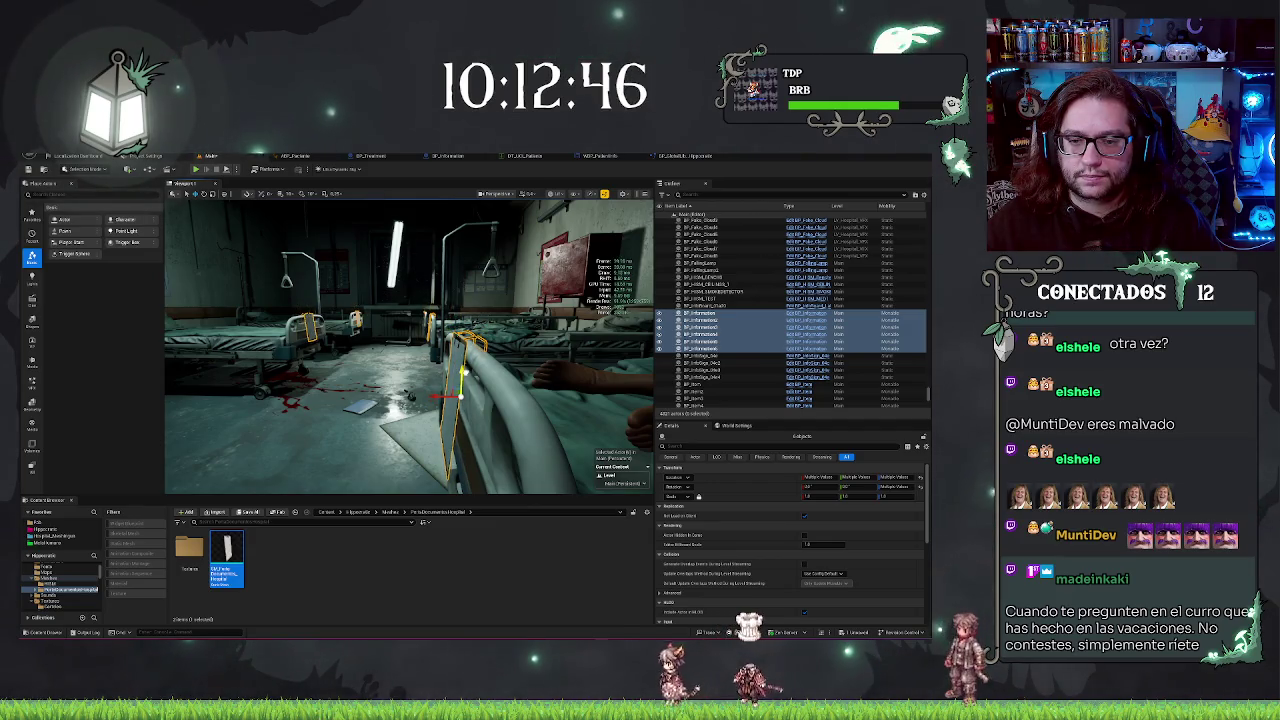
left_click_drag(503, 360, 358, 199)
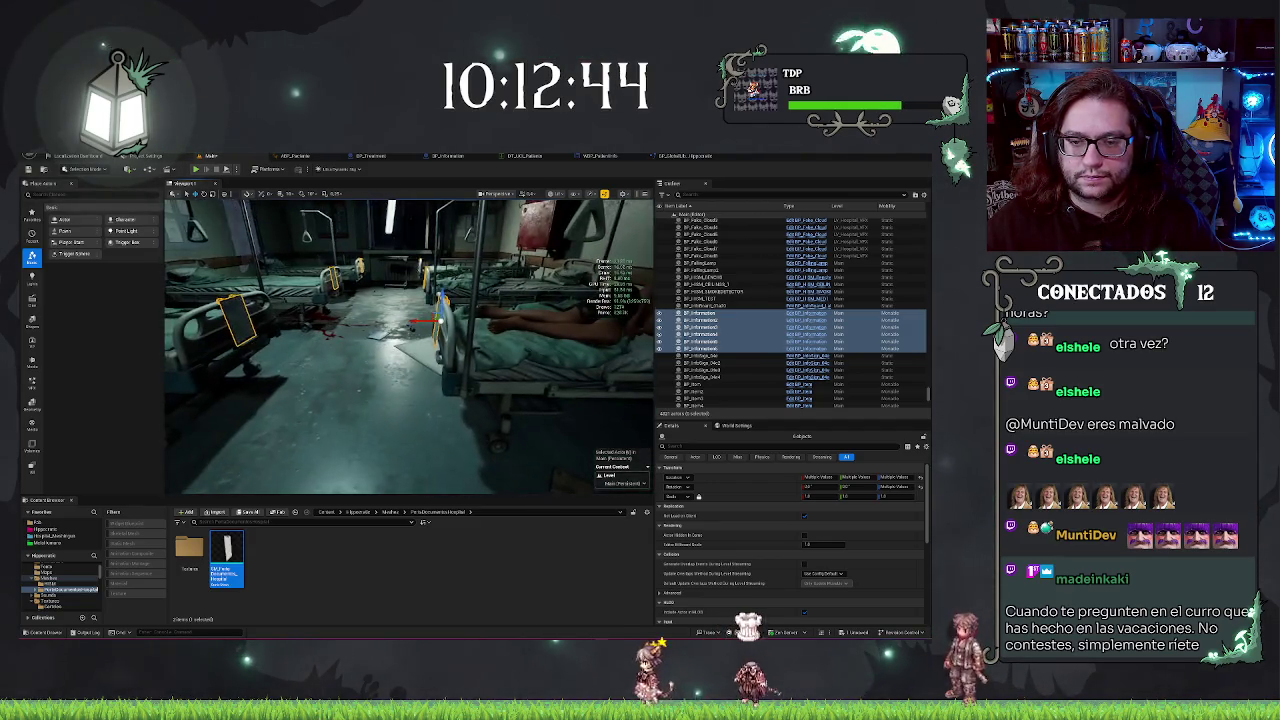
- Play from a ward floor spot, repeatedly raising and lowering the clipboard, then open BP_Treatment
right_click(358, 199)
left_click(405, 429)
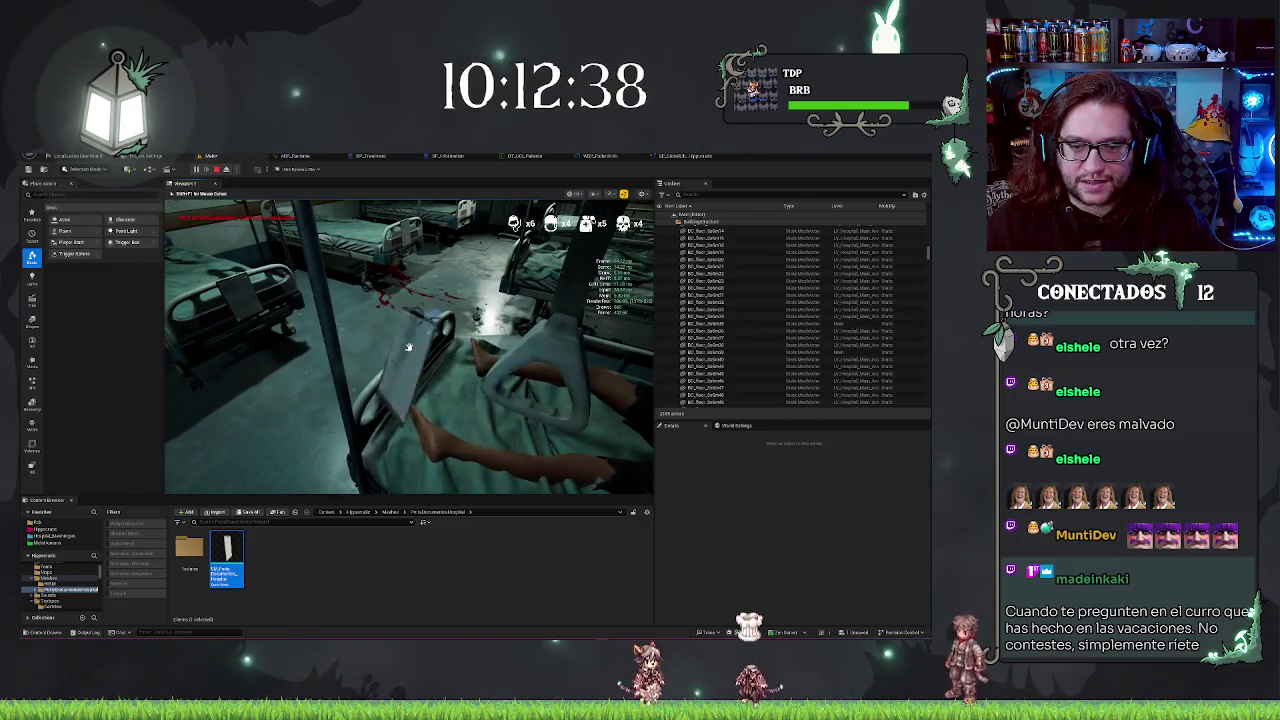
left_click(408, 347)
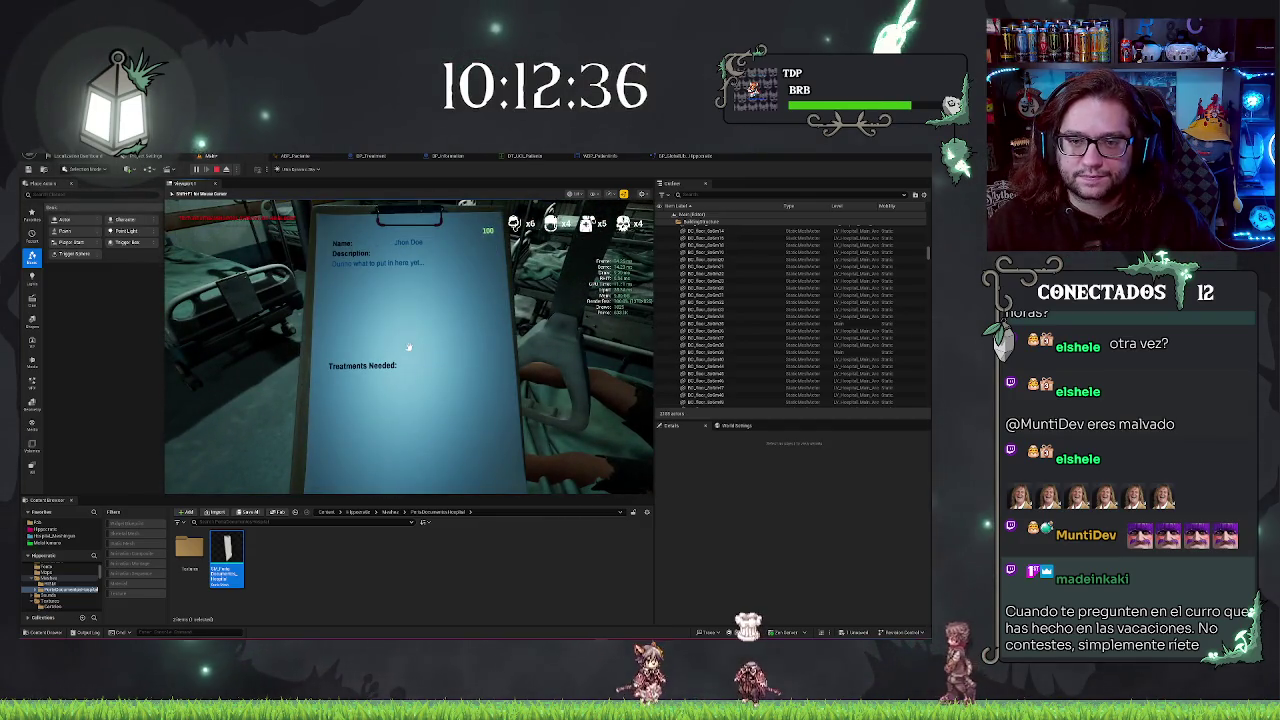
left_click(408, 347)
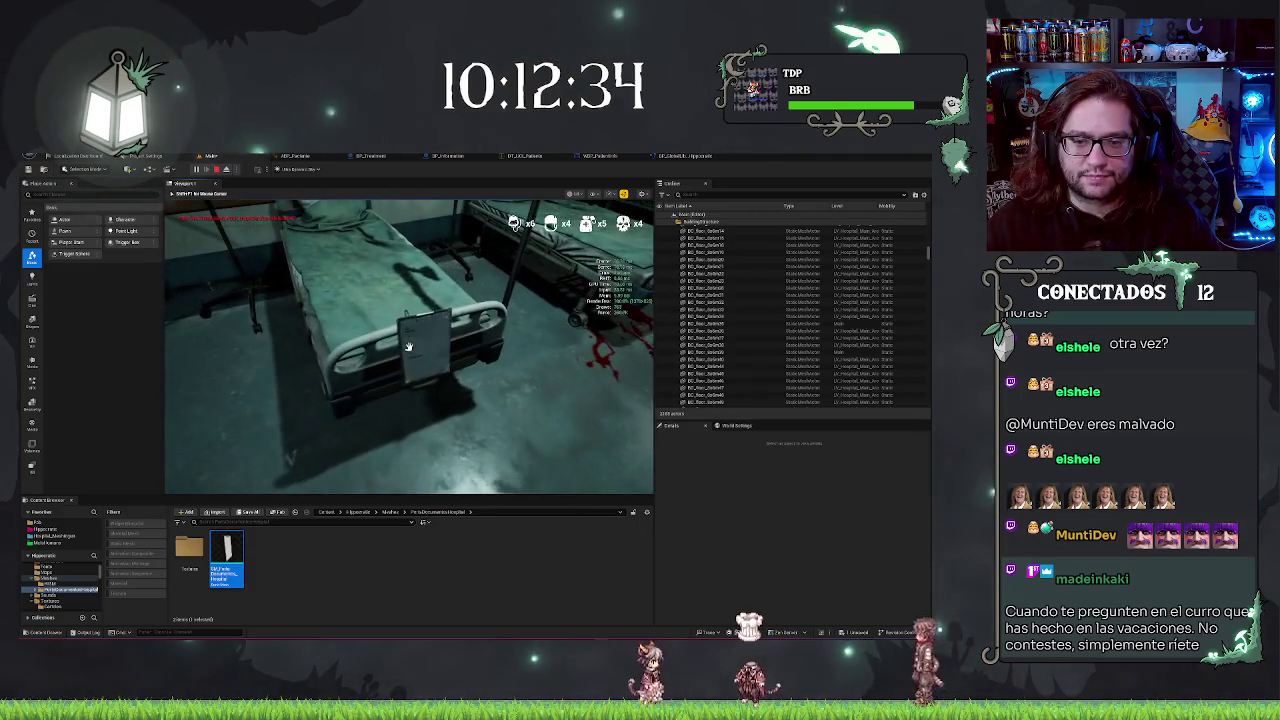
left_click(408, 347)
left_click(408, 347)
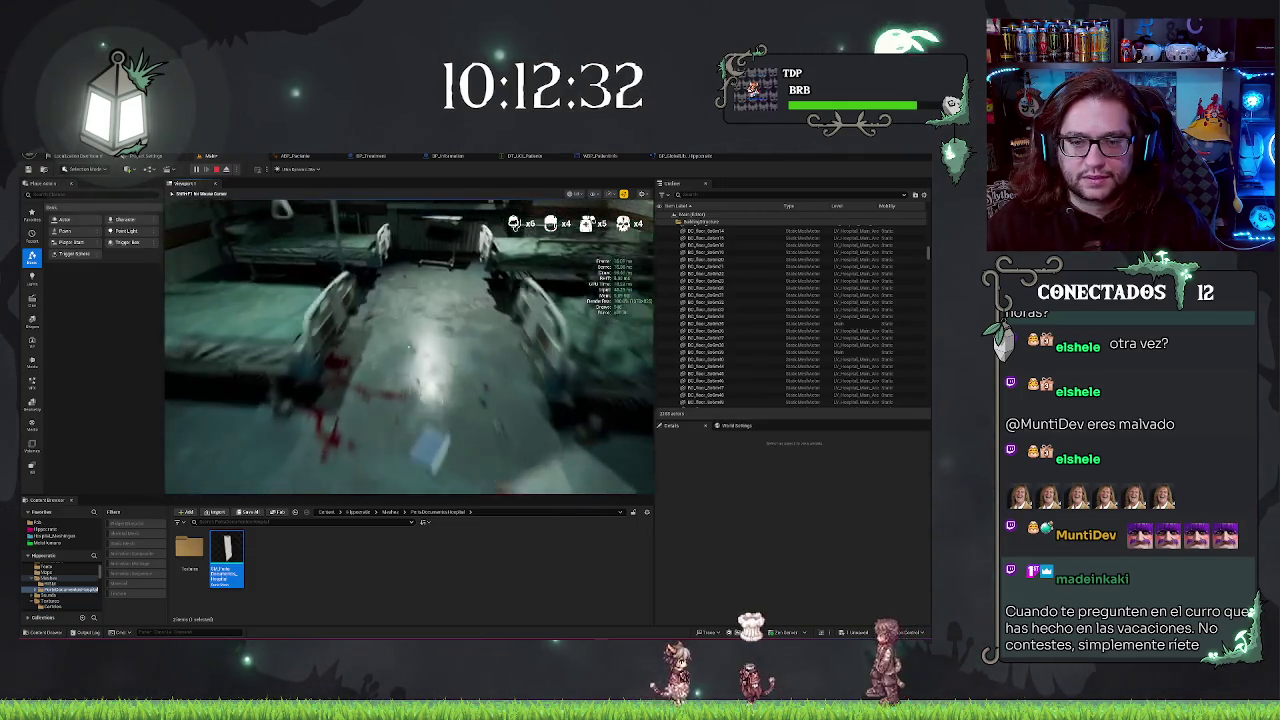
left_click(408, 347)
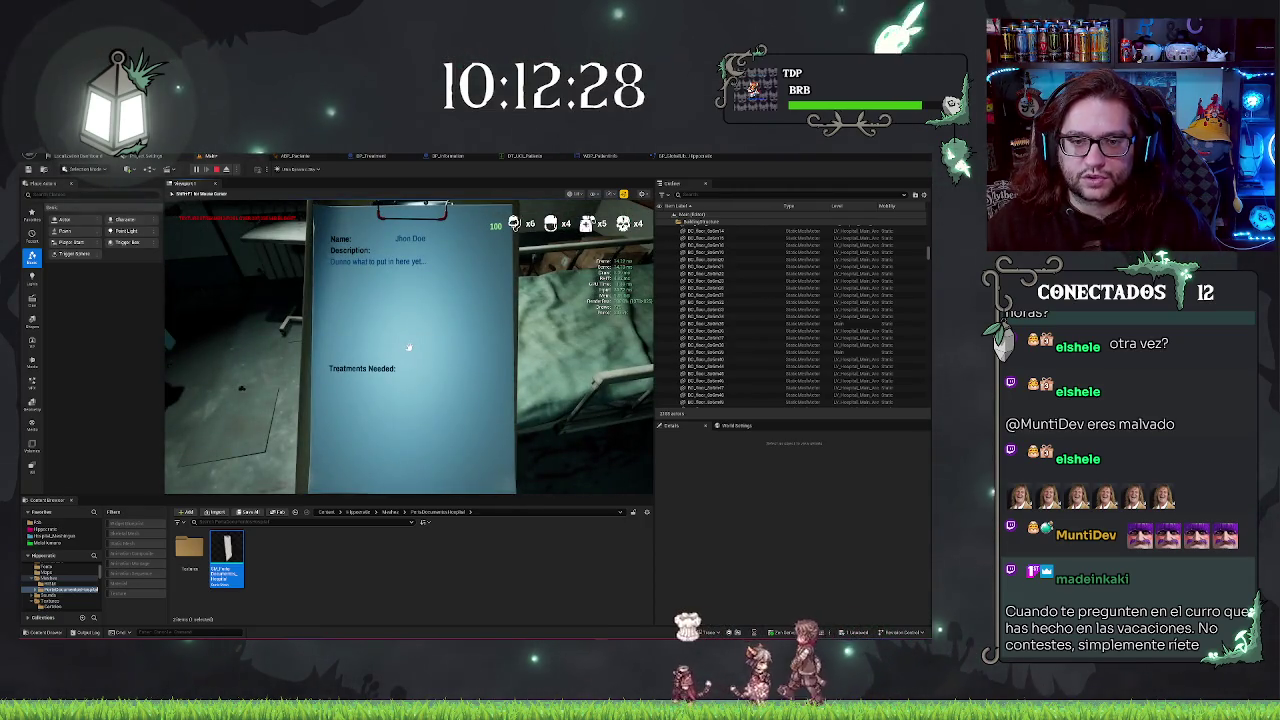
left_click(408, 347)
left_click(350, 158)
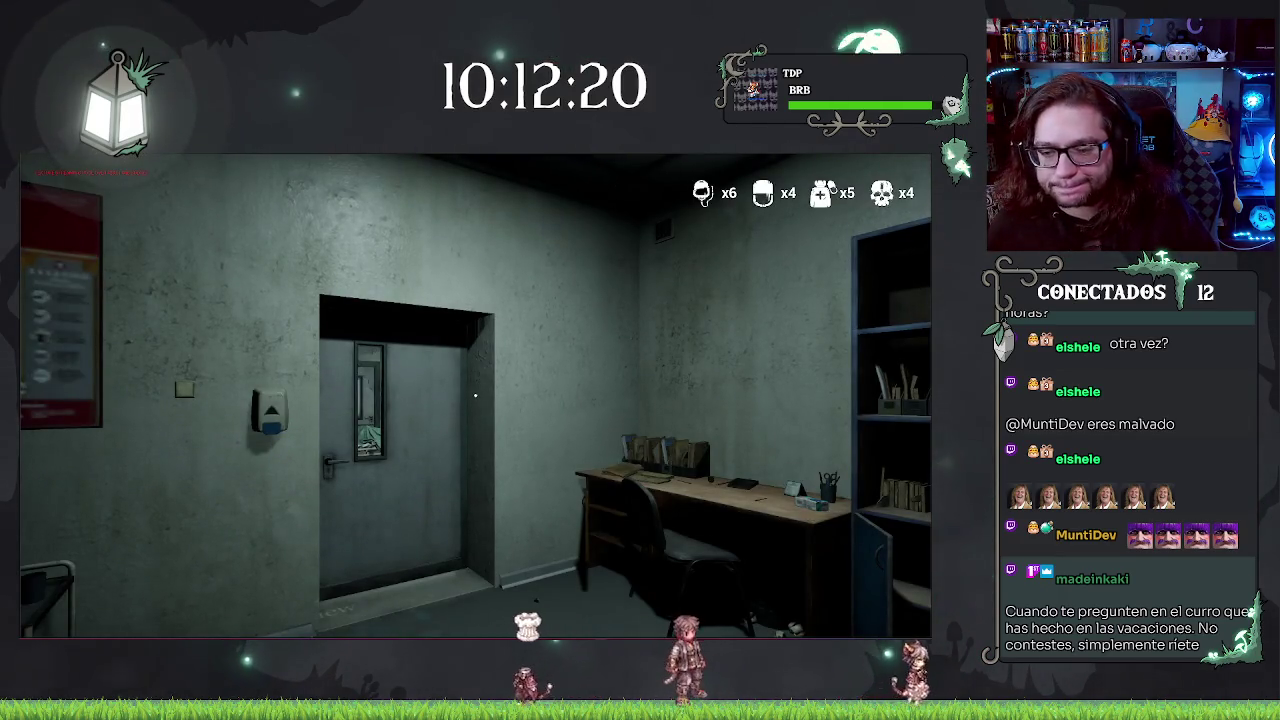
- Walk to the office door, open it, and continue down the dark corridors toward the chairs
key("w")
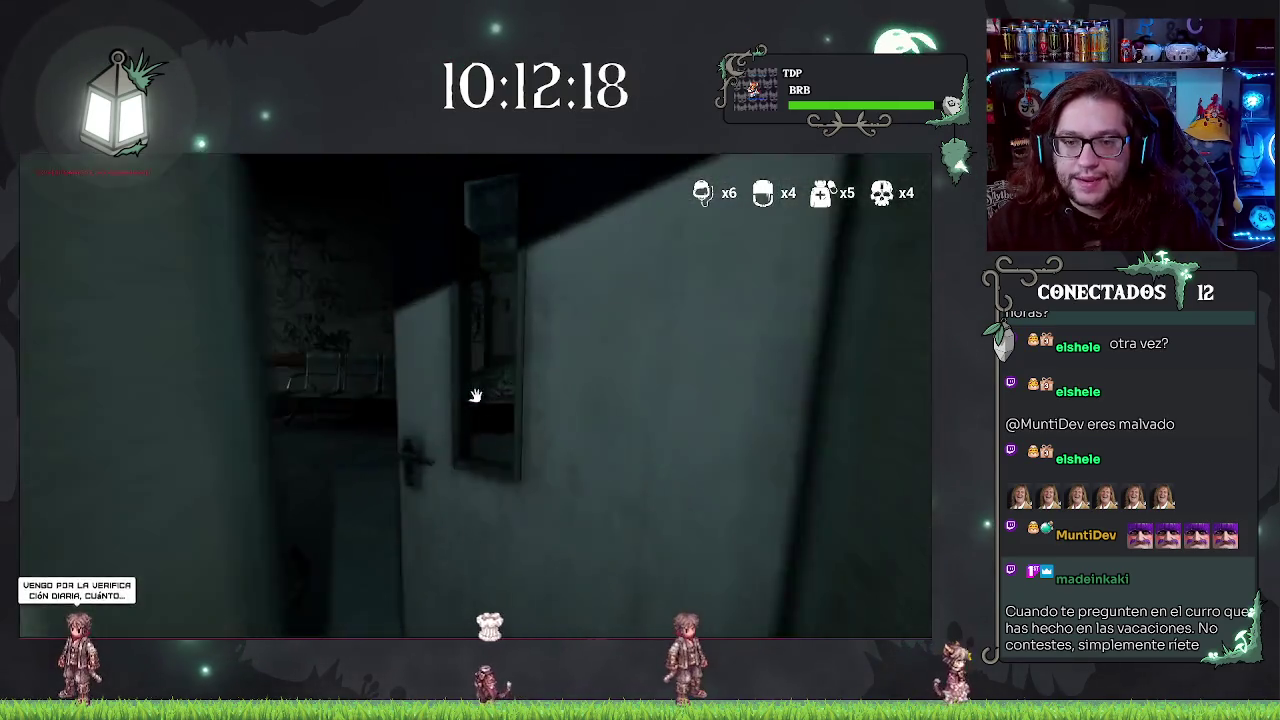
left_click(475, 395)
key("w")
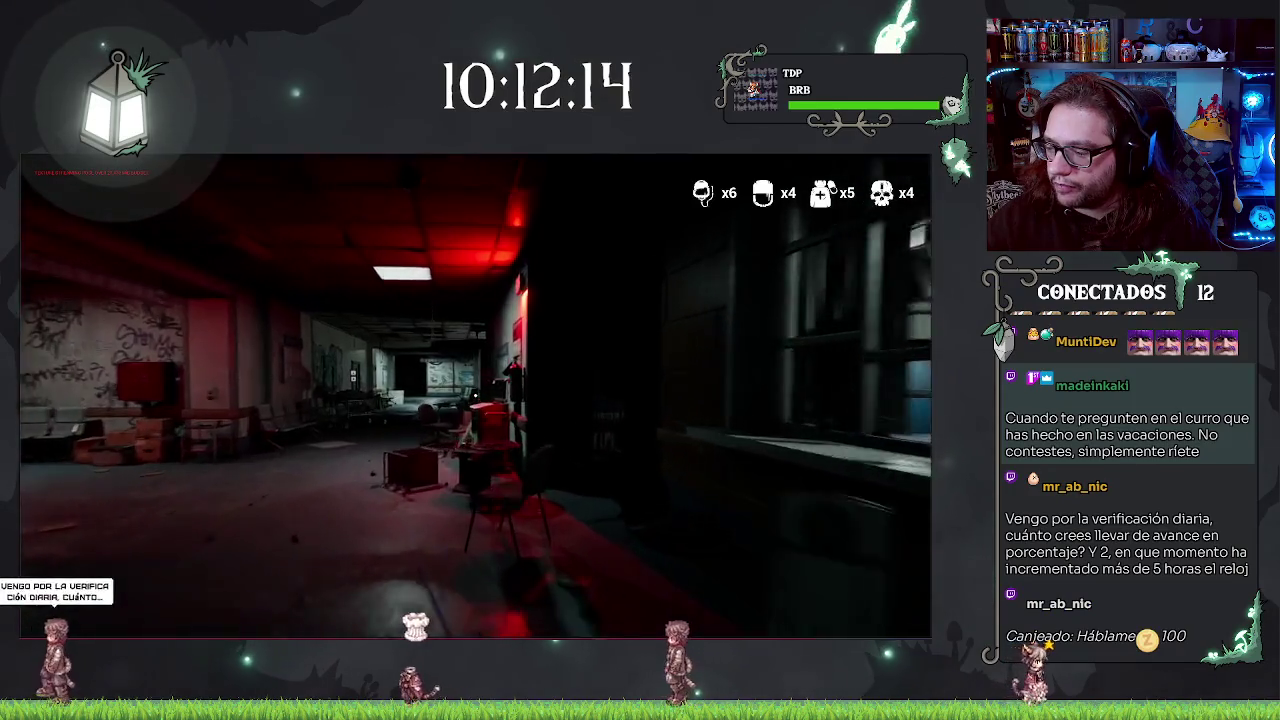
key("w")
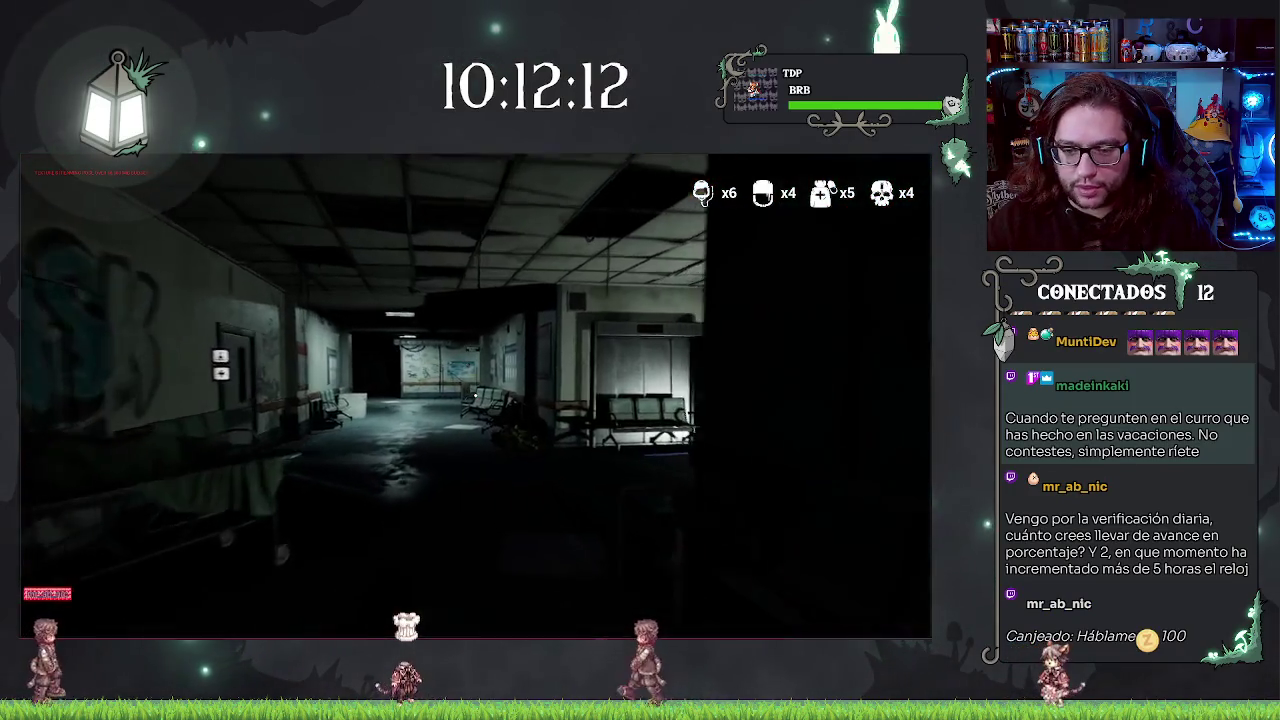
key("w")
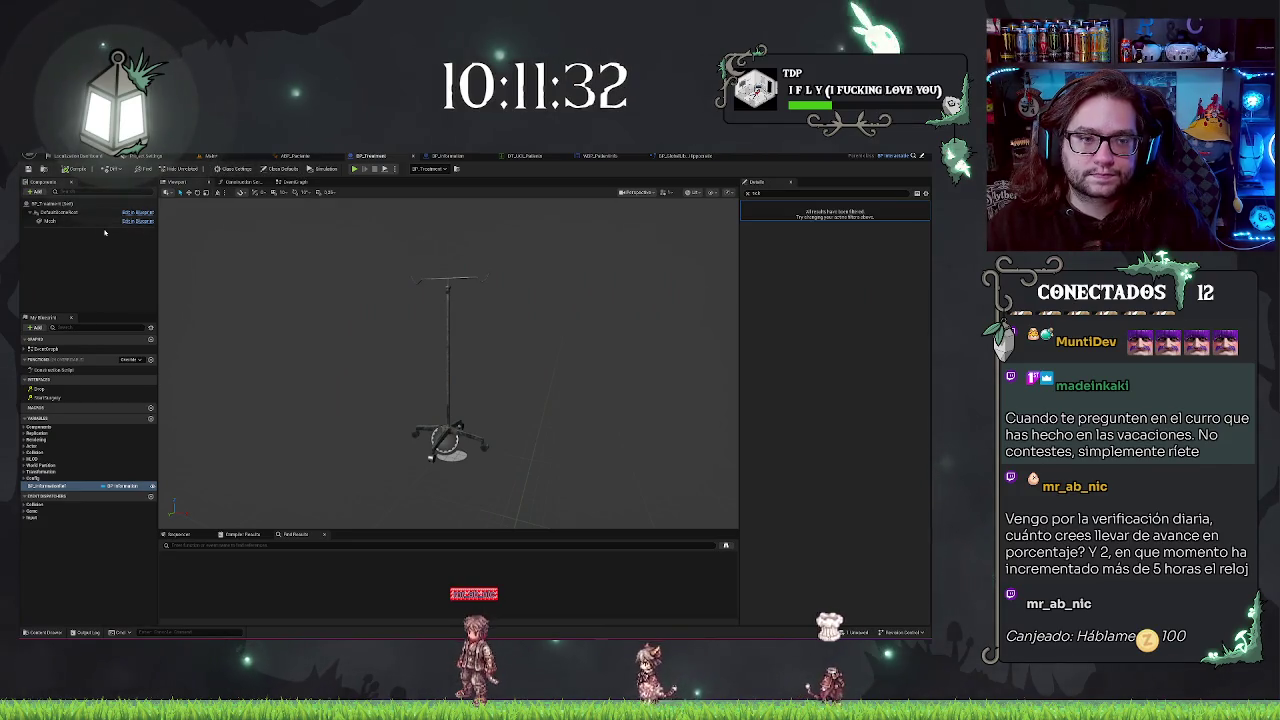
- Add a Box component under the IV-stand mesh, stretch it to about 118 Z extent, and raise it
left_click(71, 222)
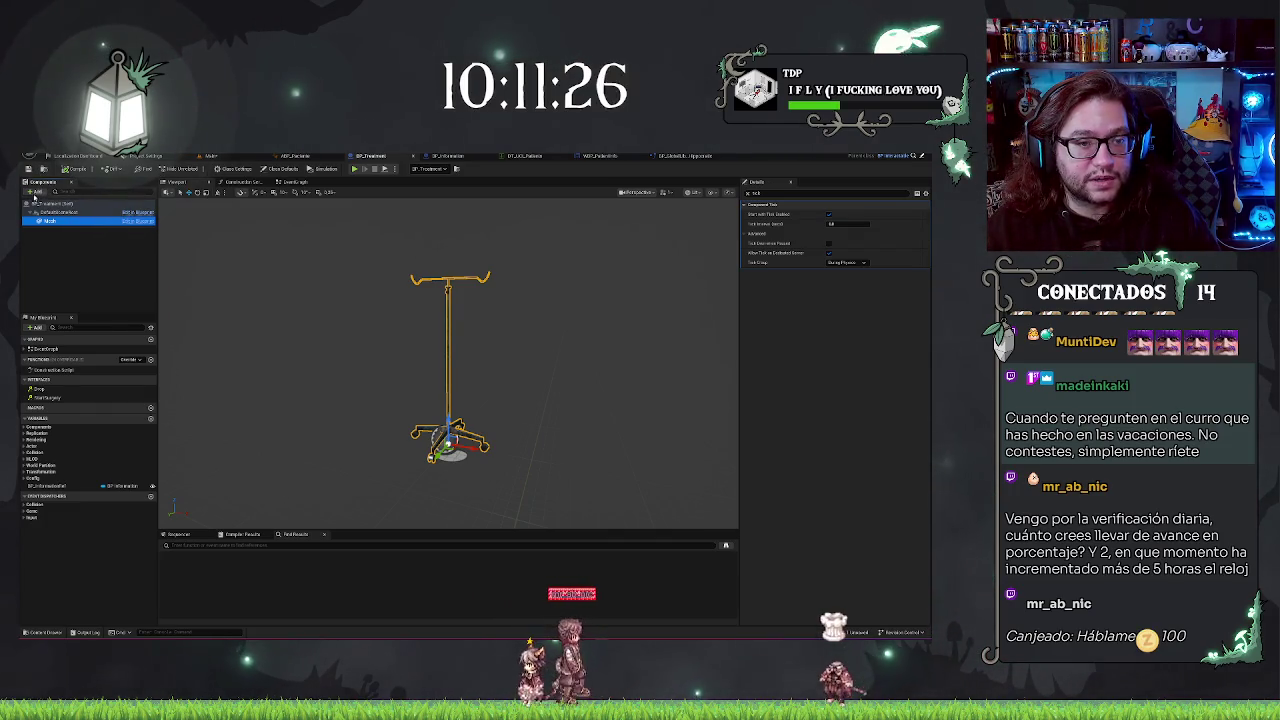
left_click(35, 193)
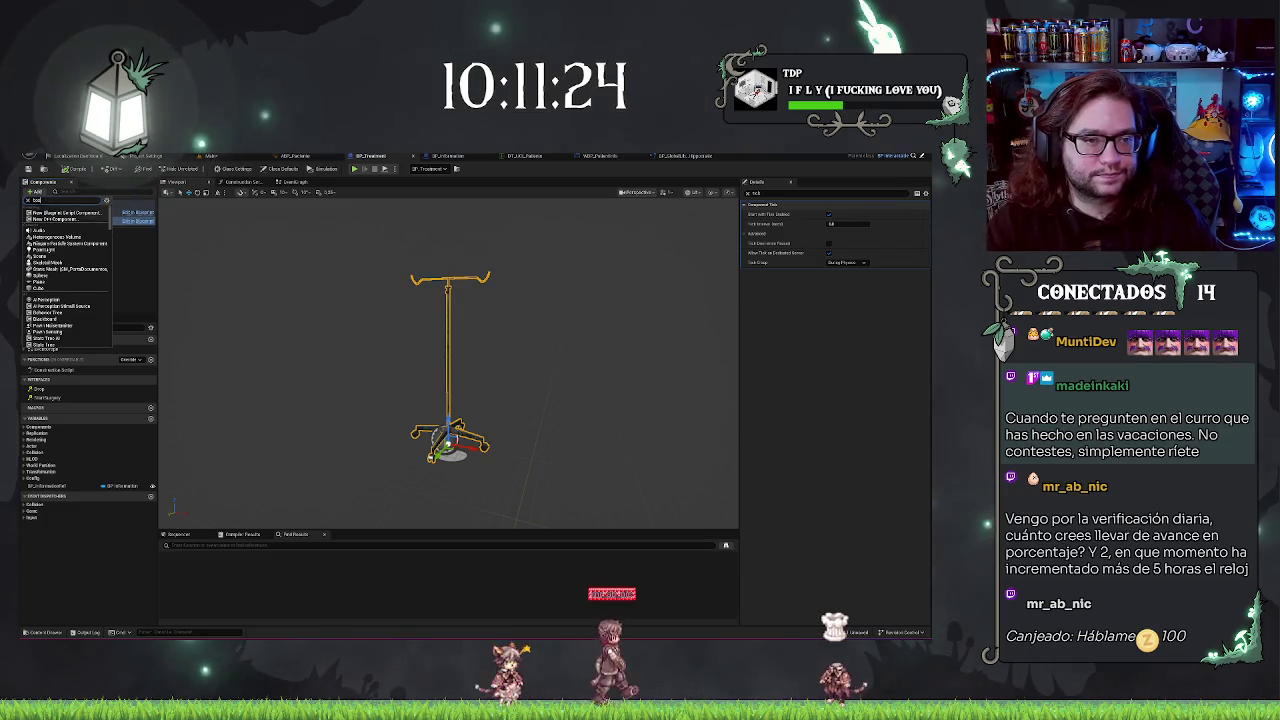
key("Return")
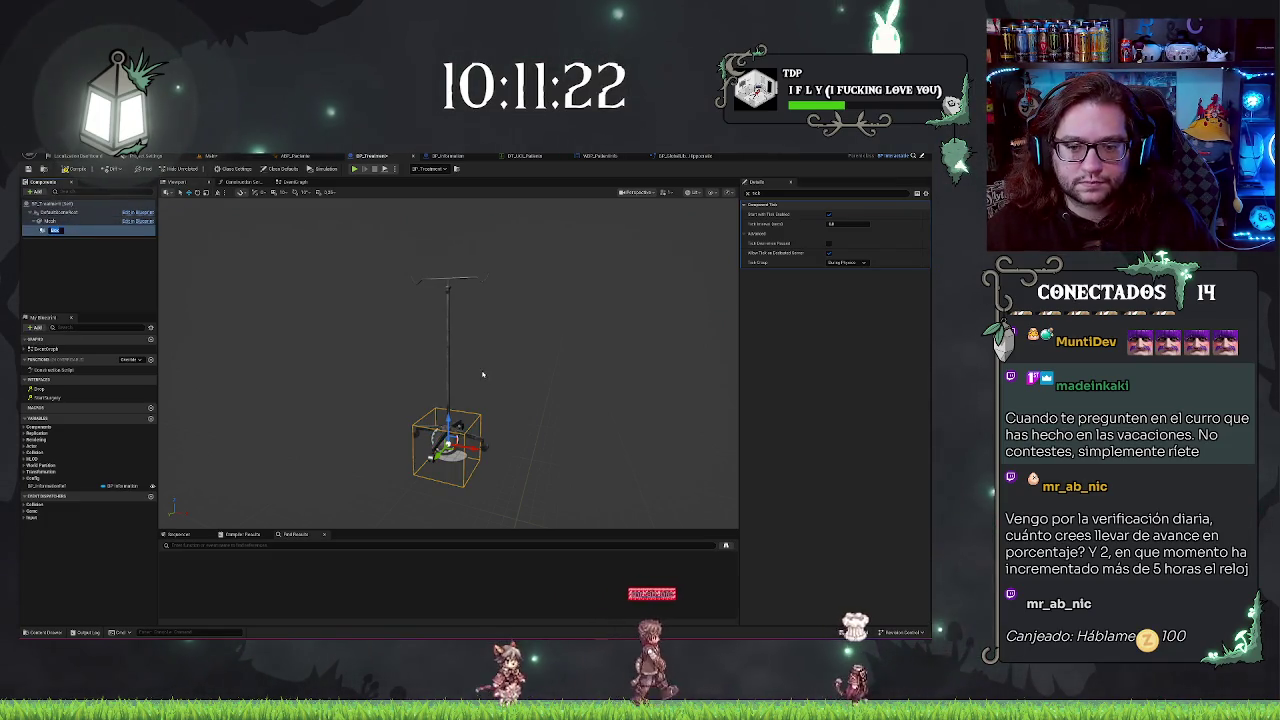
key("f")
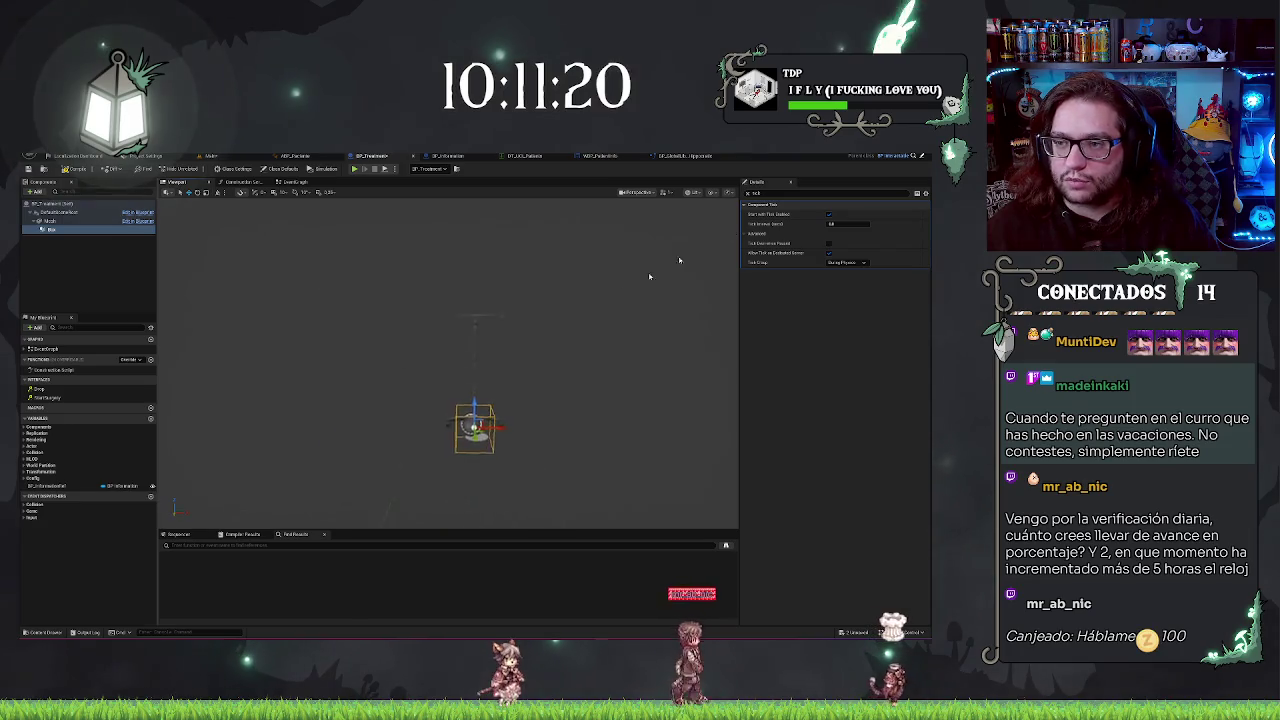
left_click(747, 193)
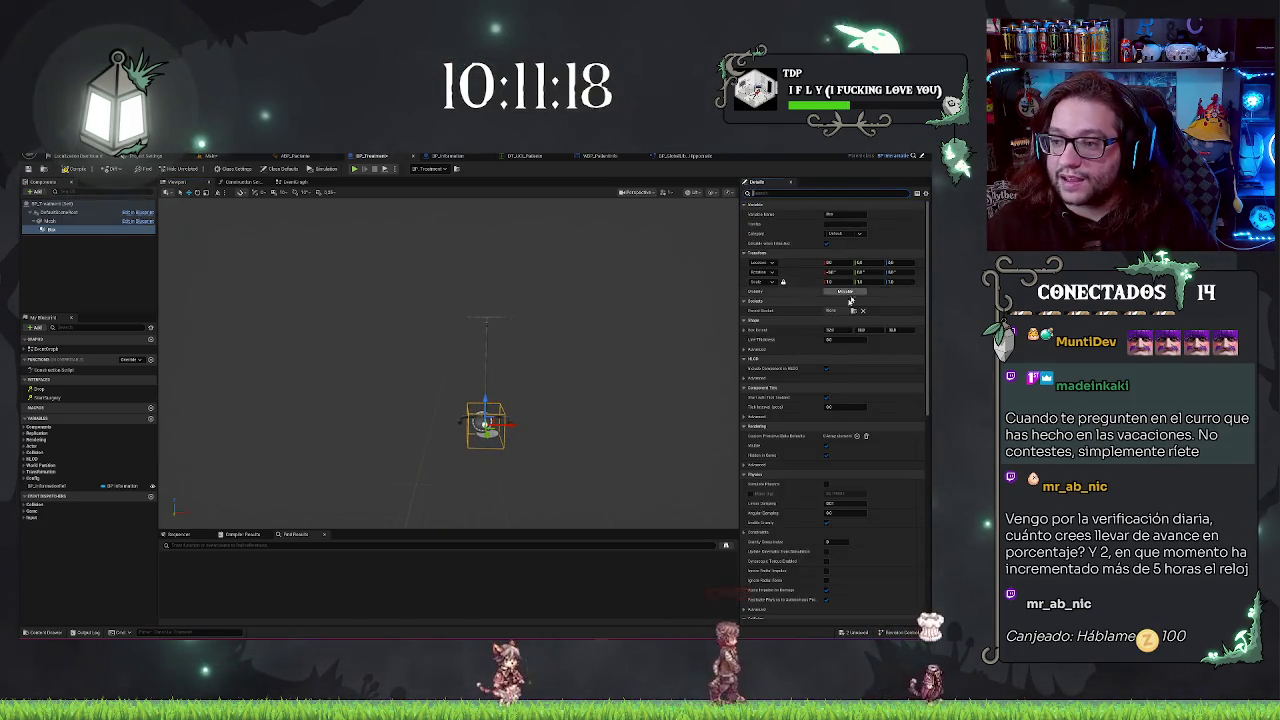
left_click_drag(892, 329, 950, 329)
mouse_move(484, 398)
left_mouse_down()
mouse_move(487, 348)
mouse_move(530, 380)
mouse_move(512, 398)
mouse_move(458, 348)
left_mouse_up()
key("f")
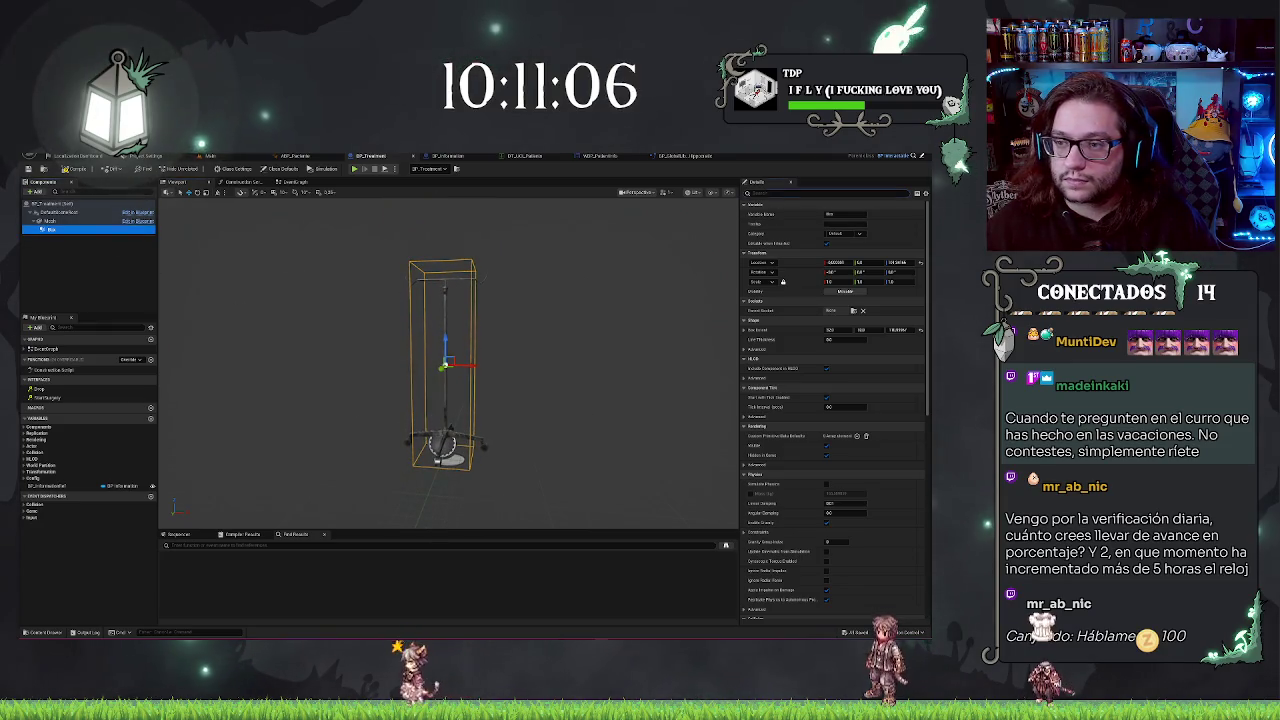
- Set the box's Collision Presets to BlockAll
type("coll")
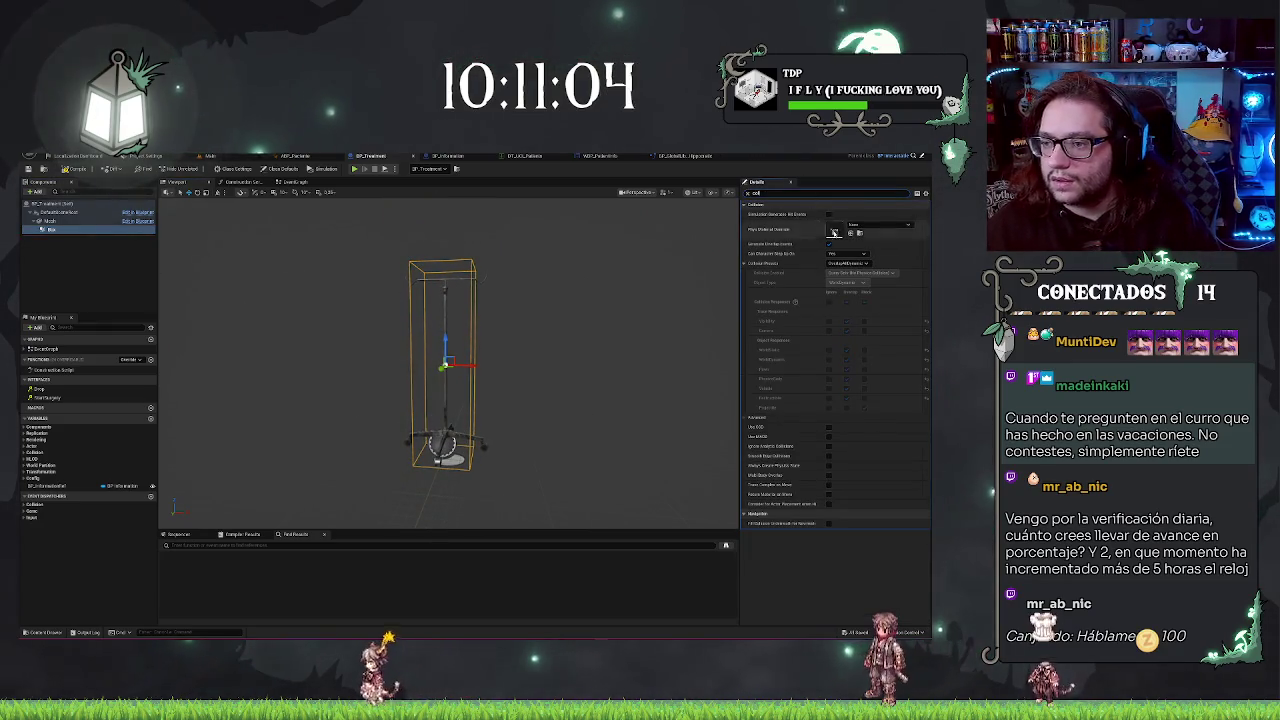
left_click(857, 263)
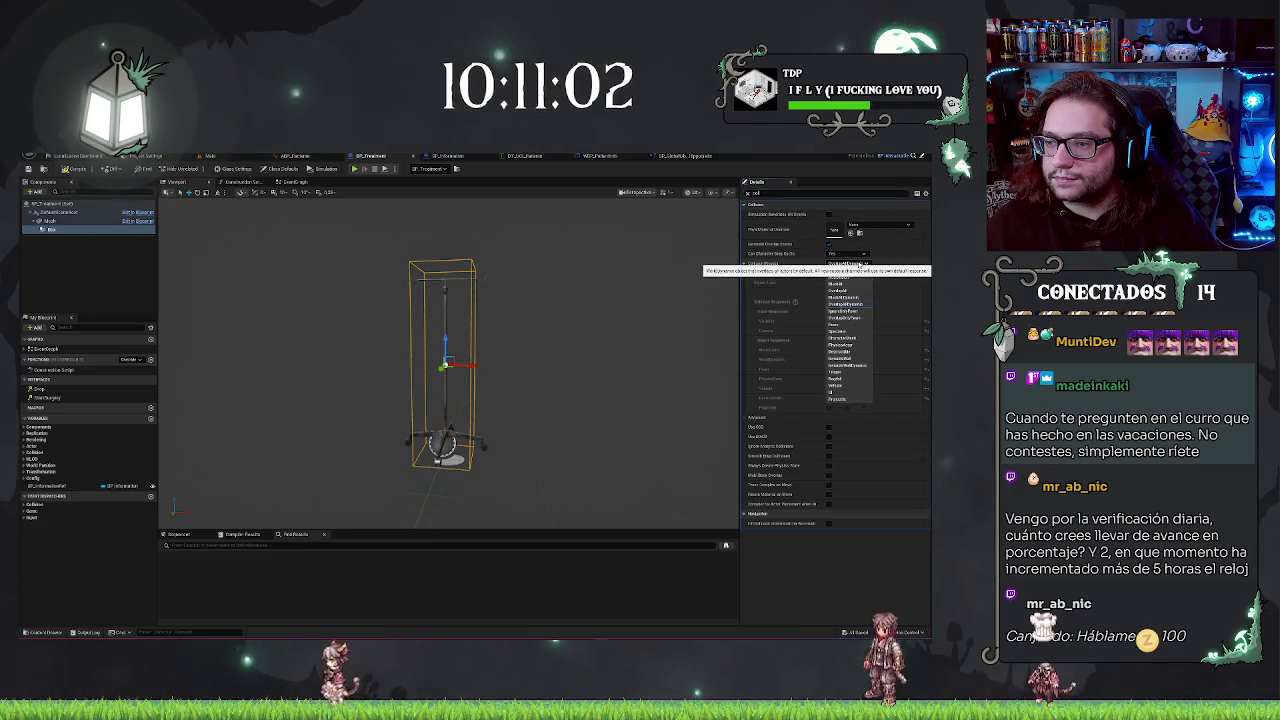
left_click(850, 285)
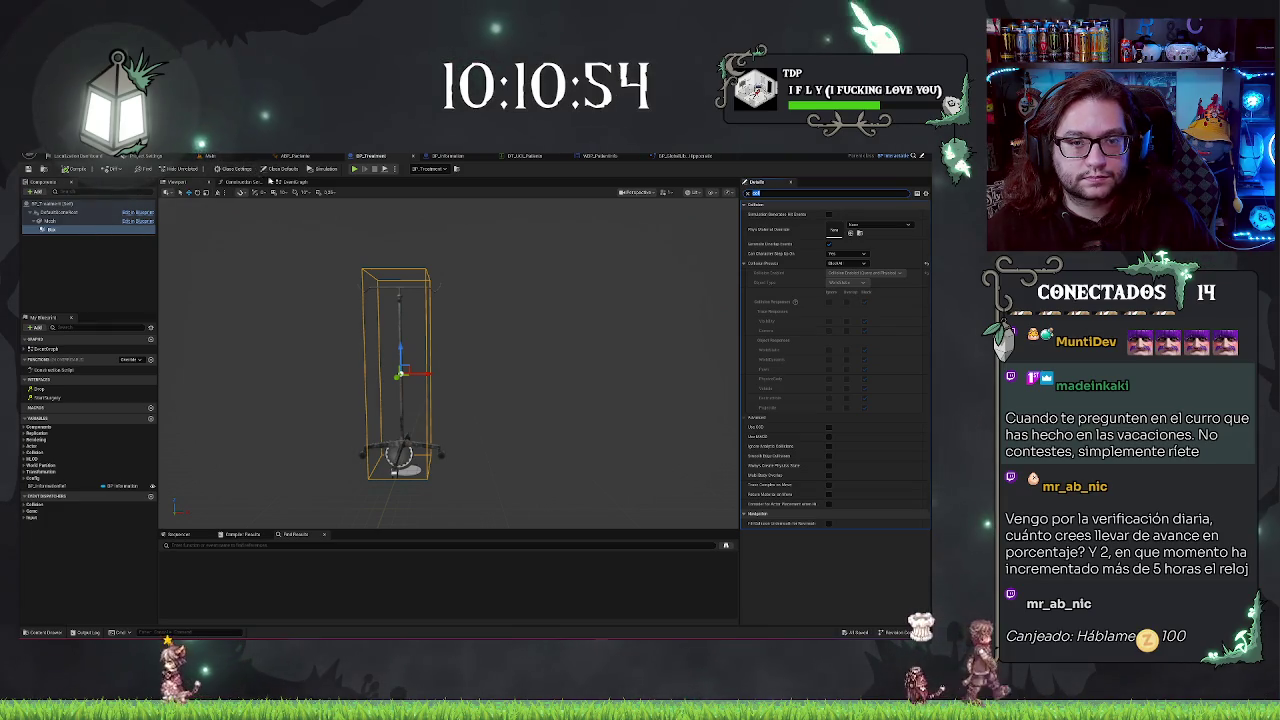
- Add a Print String node after the cast in the event graph and return to the level
left_click(290, 183)
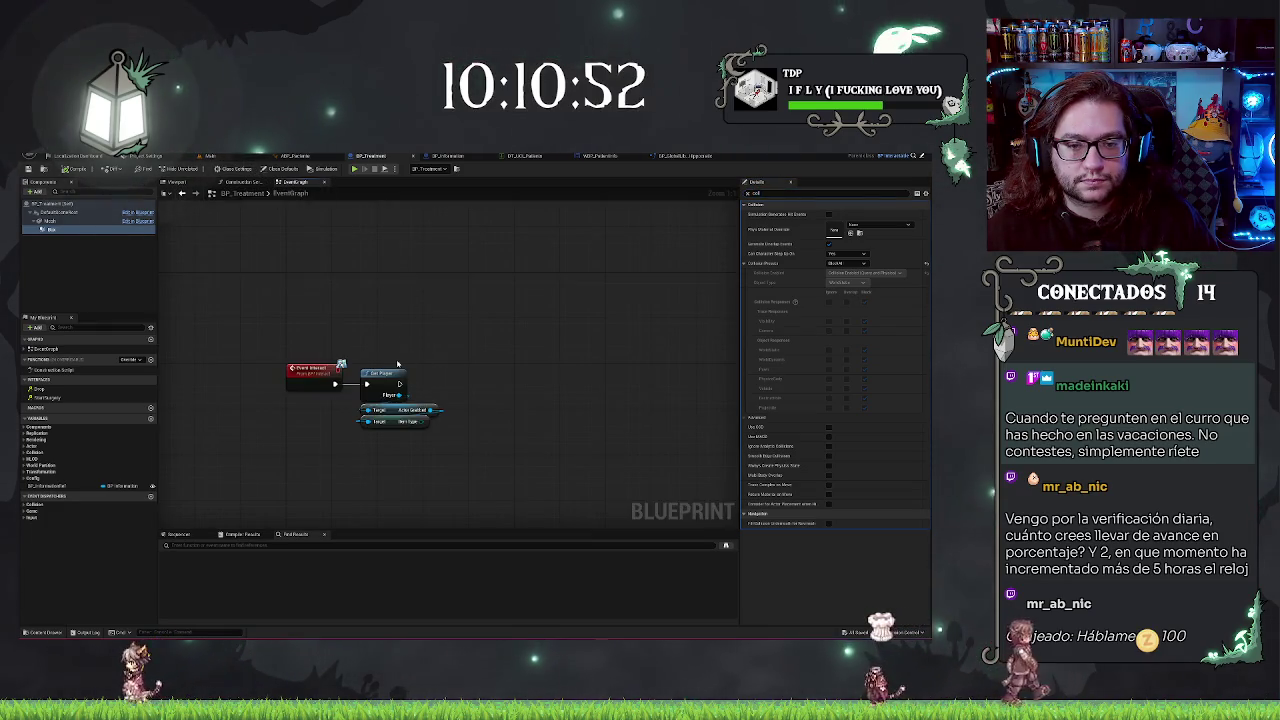
left_click_drag(400, 384, 479, 360)
type("print s")
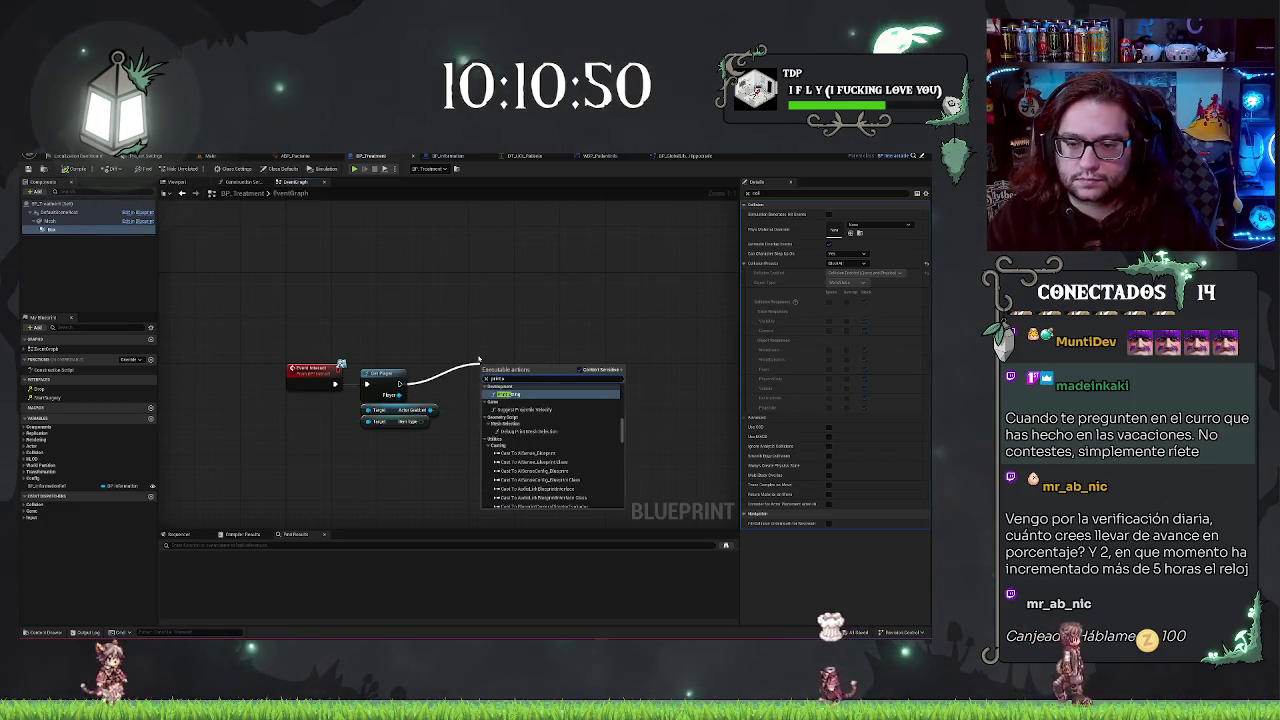
key("Return")
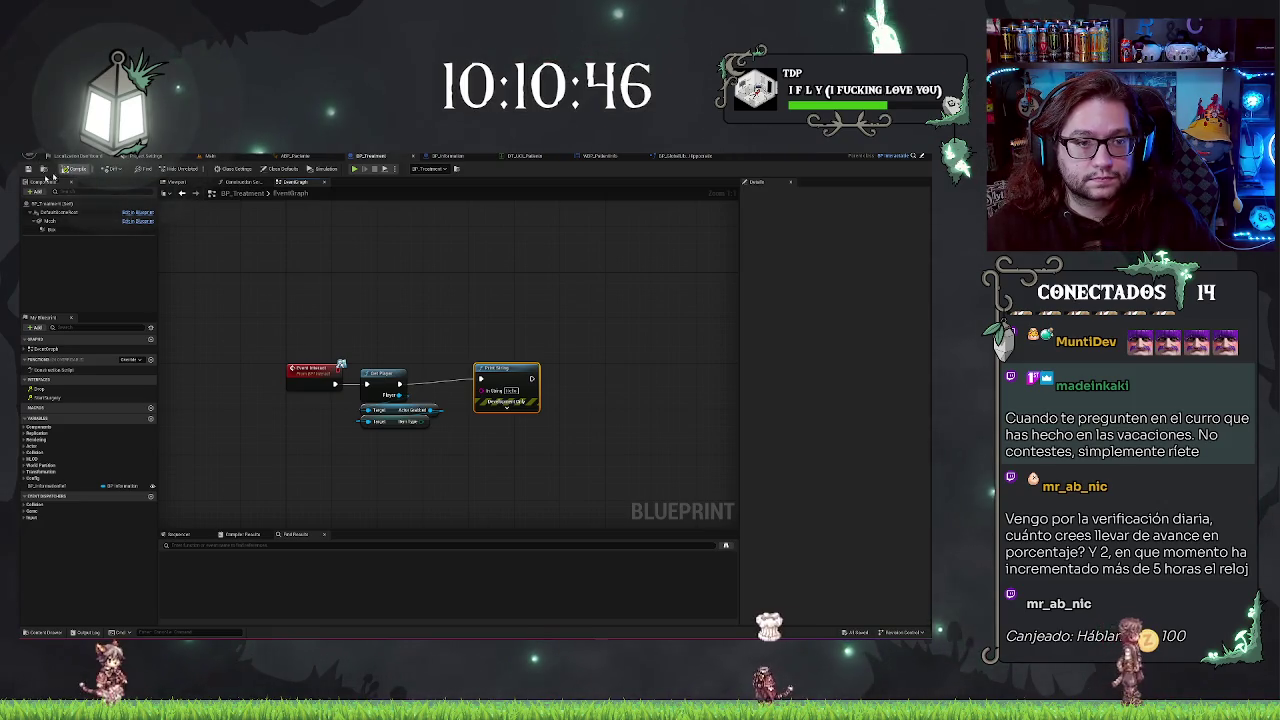
left_click(212, 156)
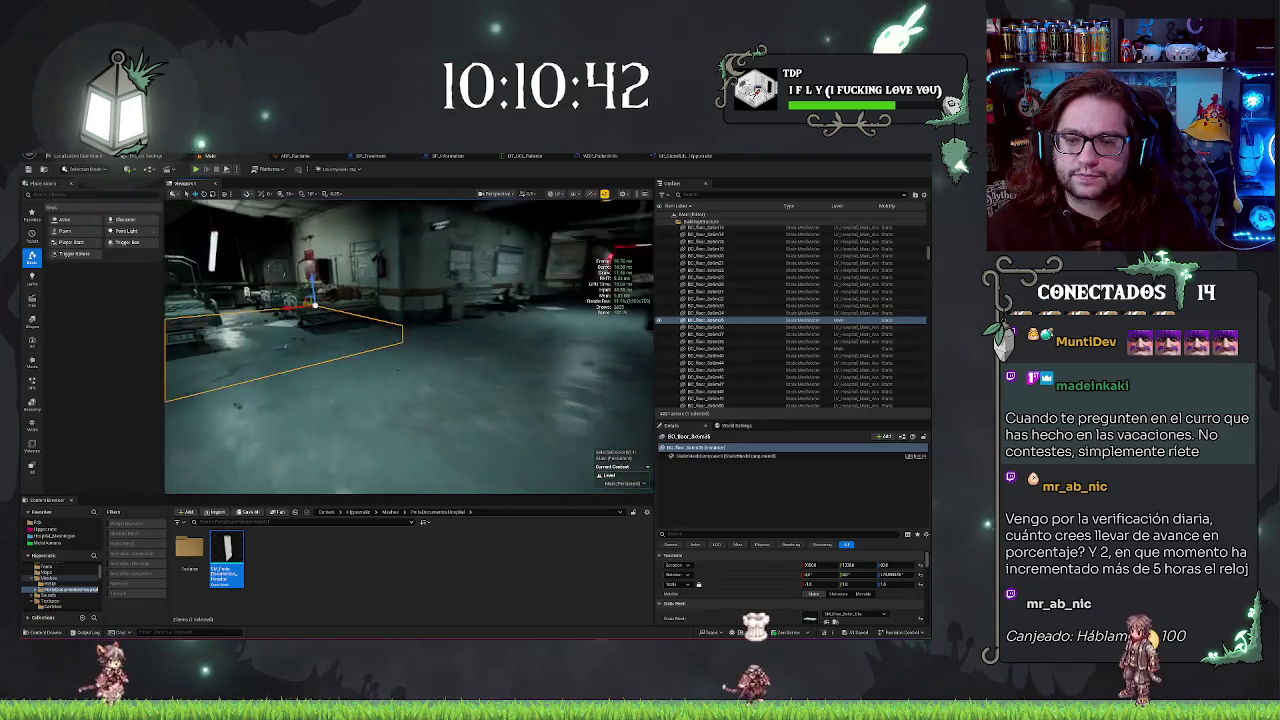
right_click(452, 394)
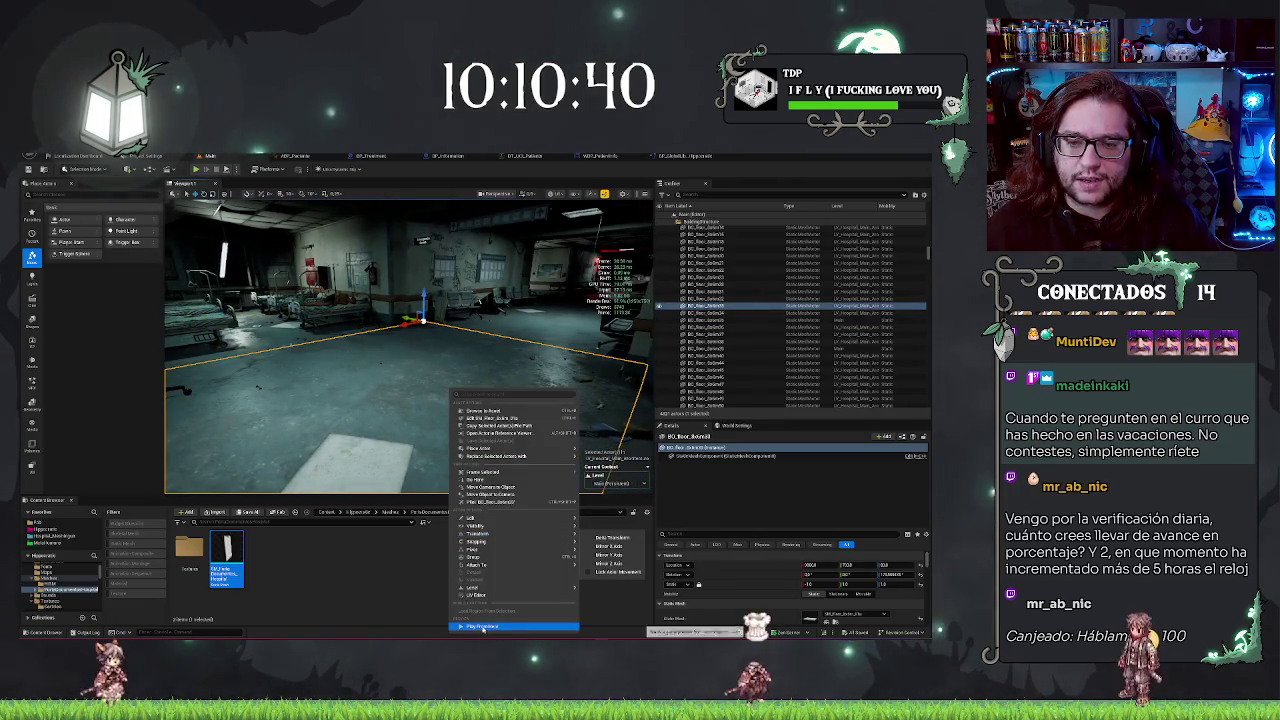
left_click(431, 412)
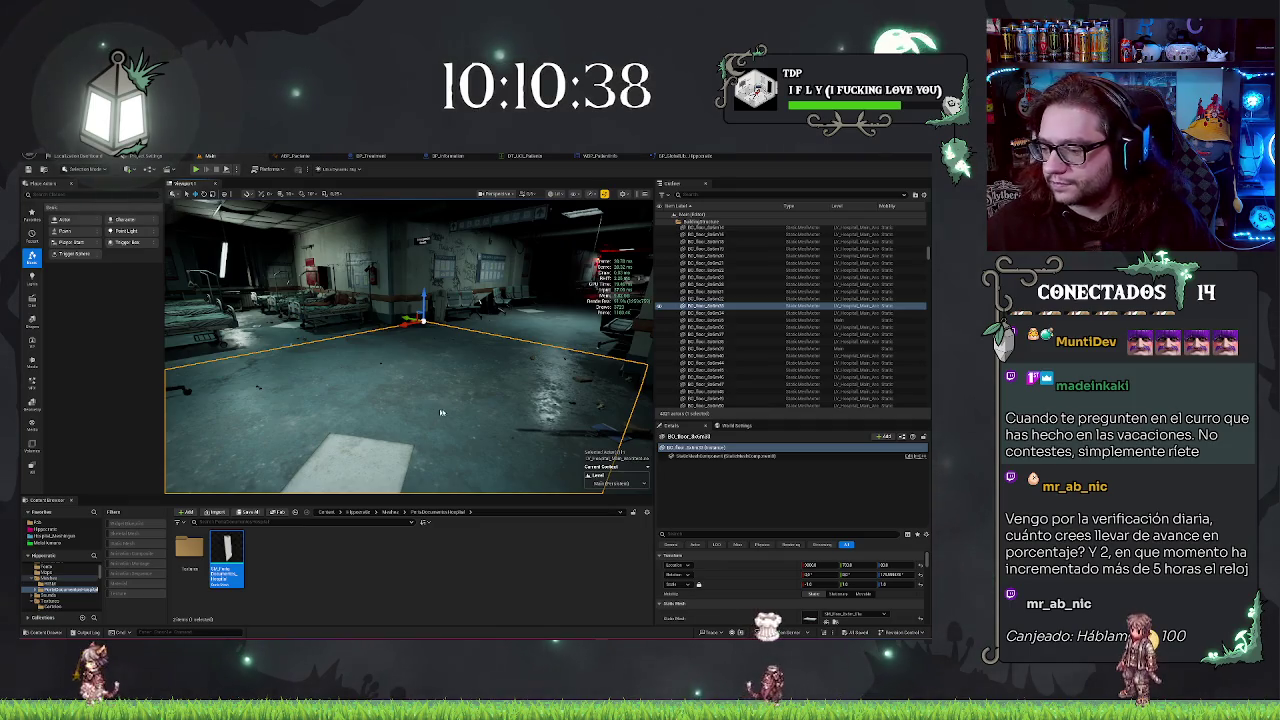
key("alt+p")
key("w")
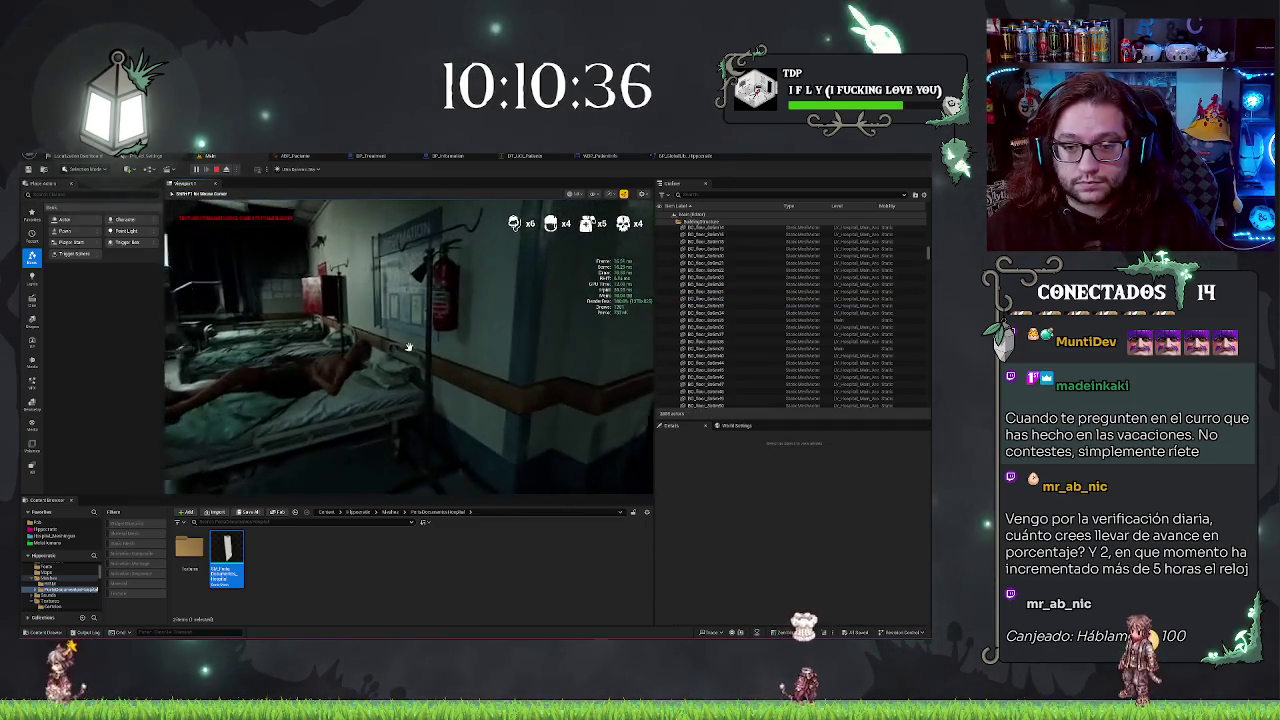
key("w")
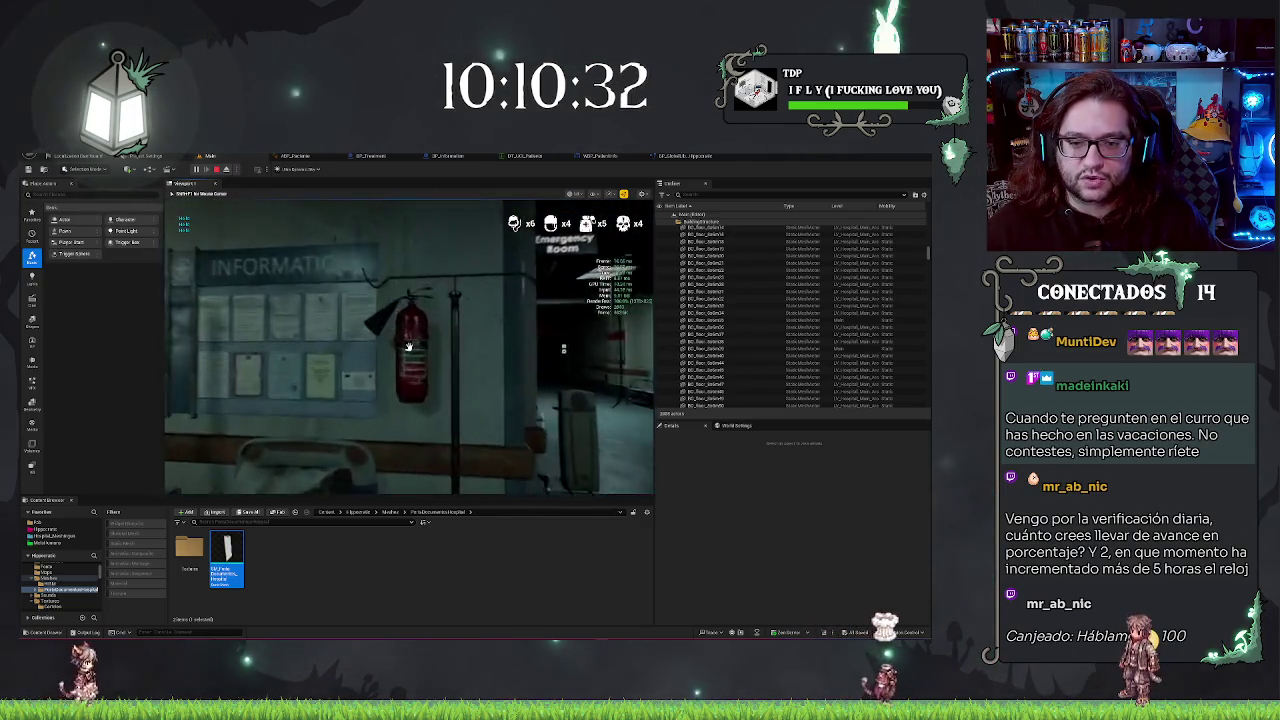
key("w")
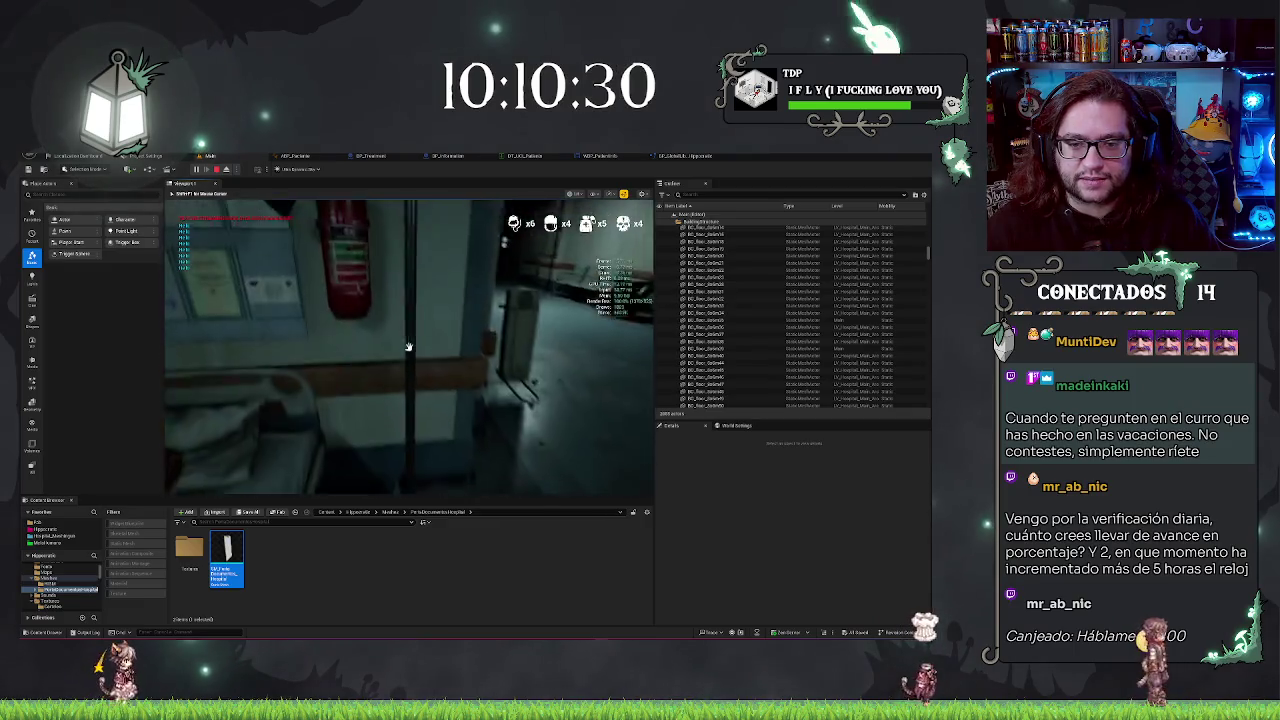
key("w")
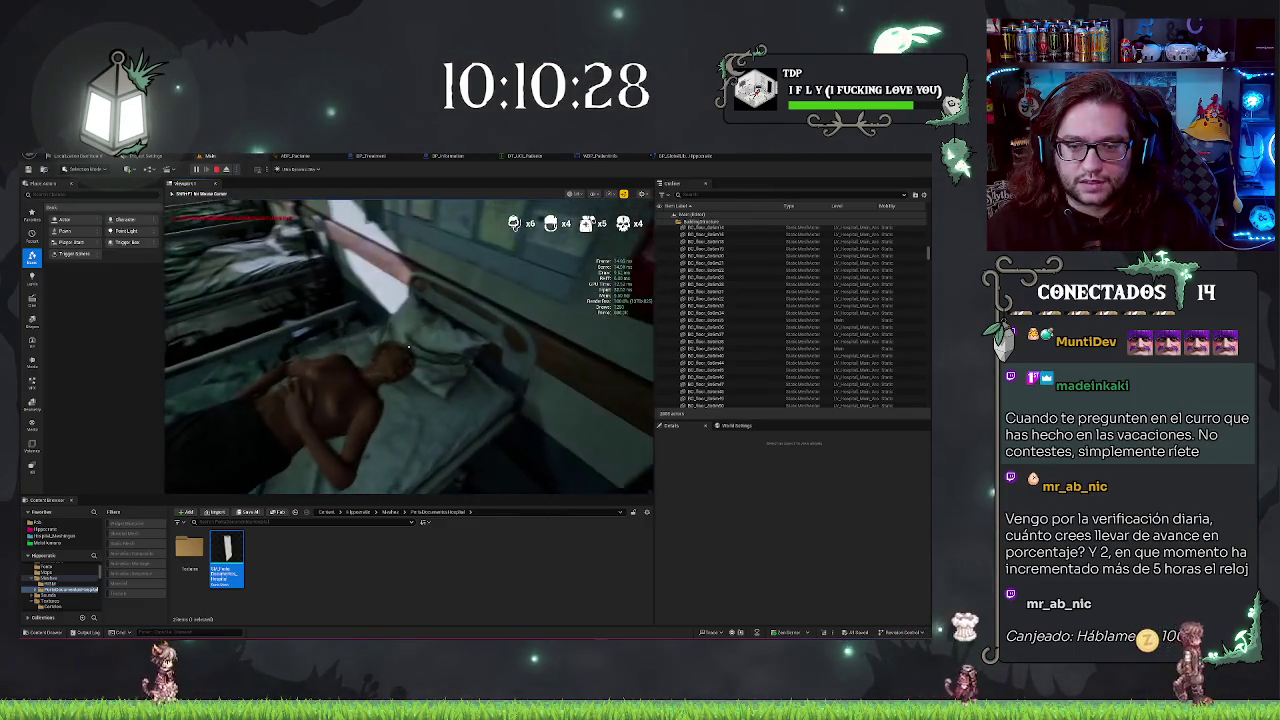
key("w")
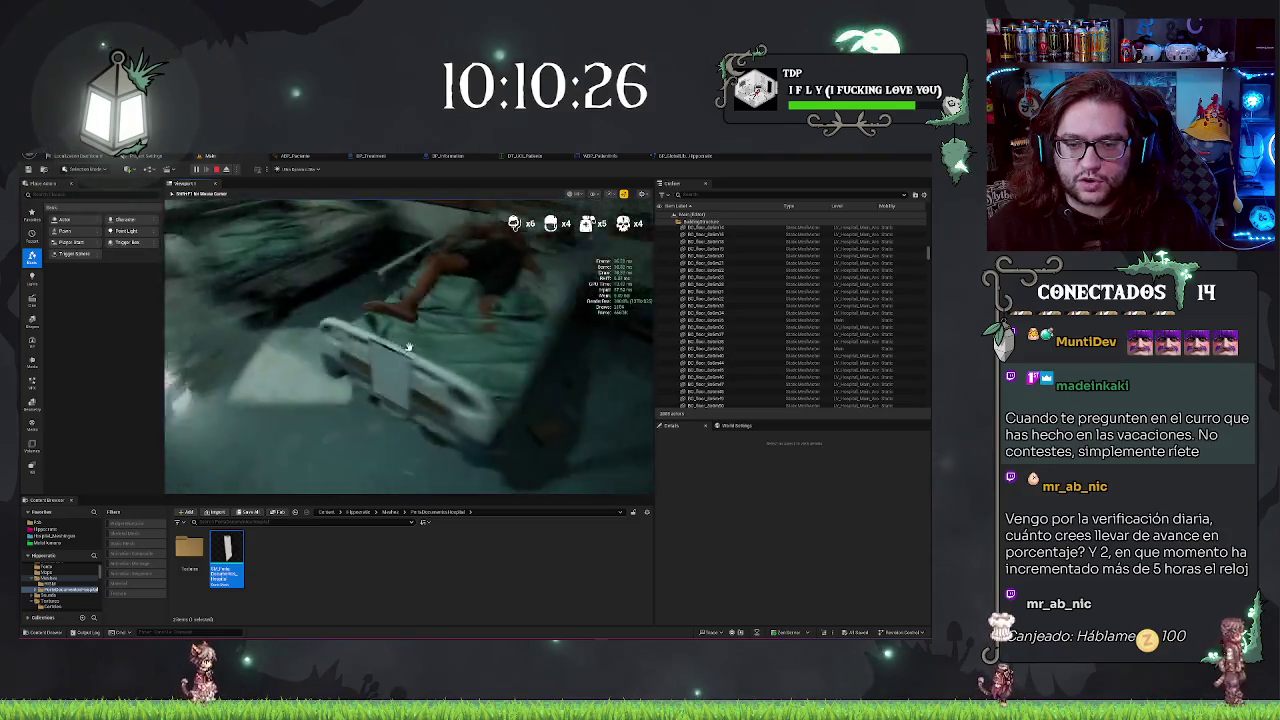
left_click(408, 347)
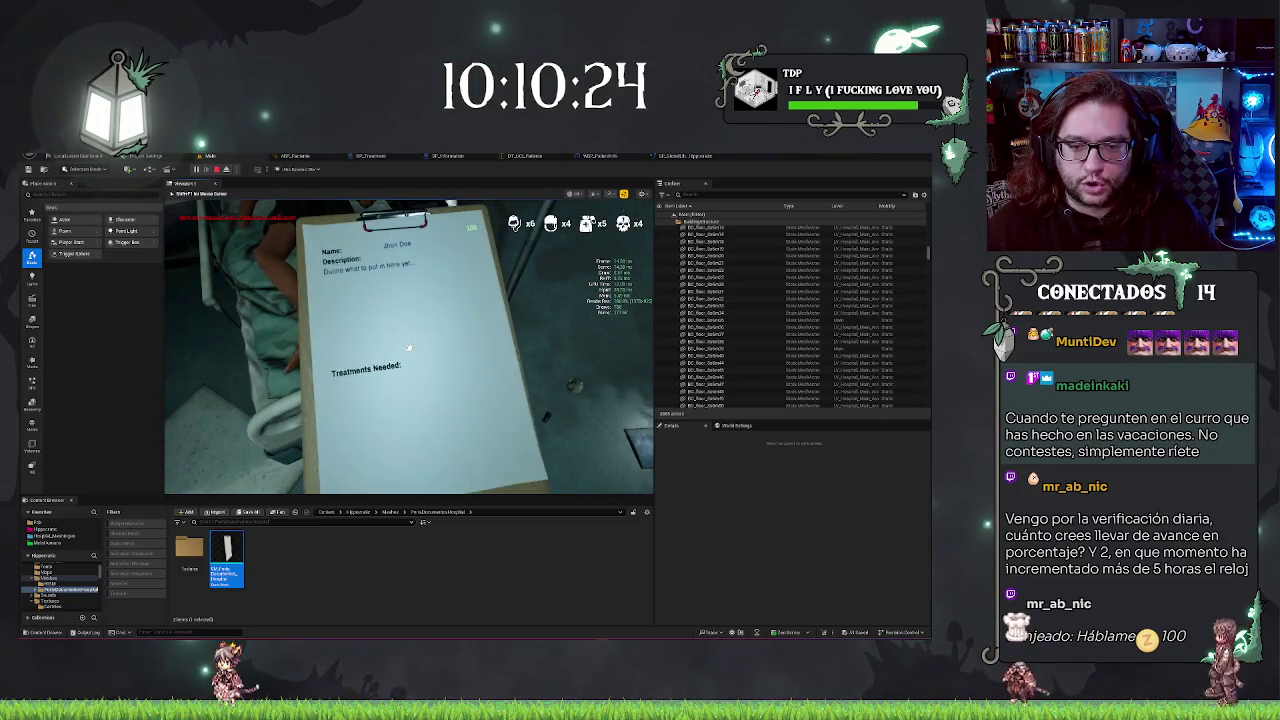
left_click(408, 347)
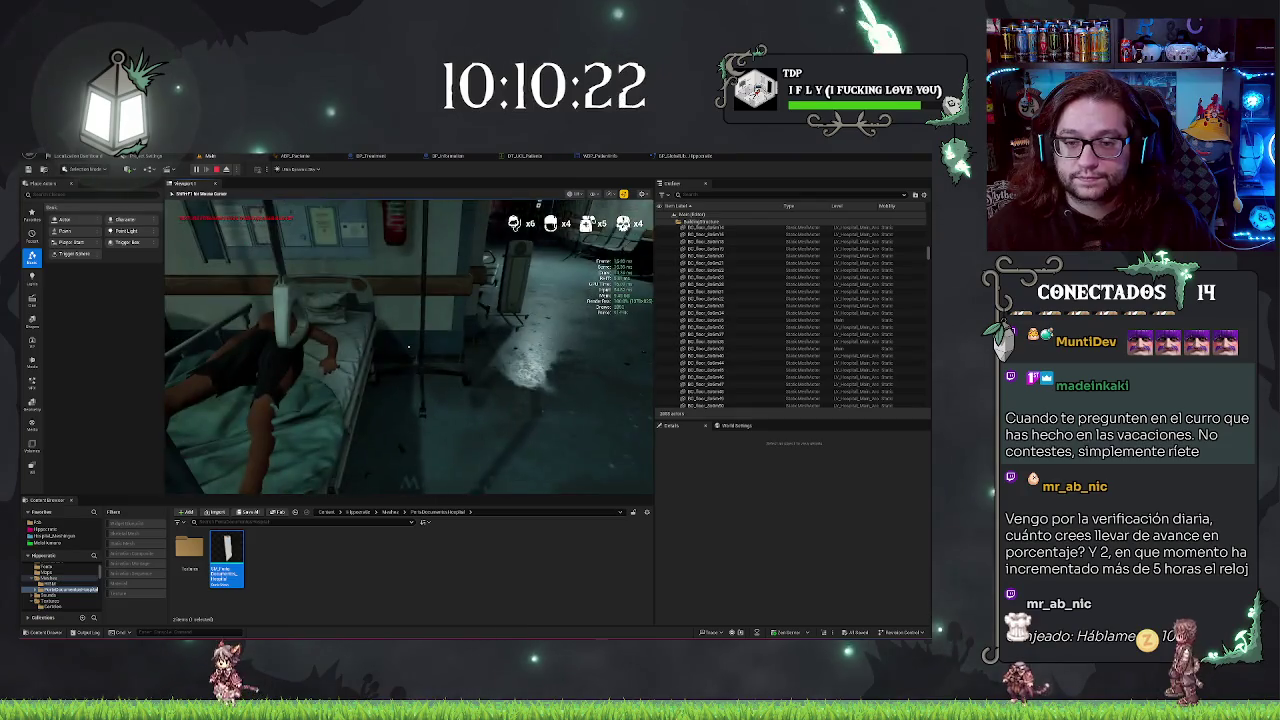
left_click(408, 347)
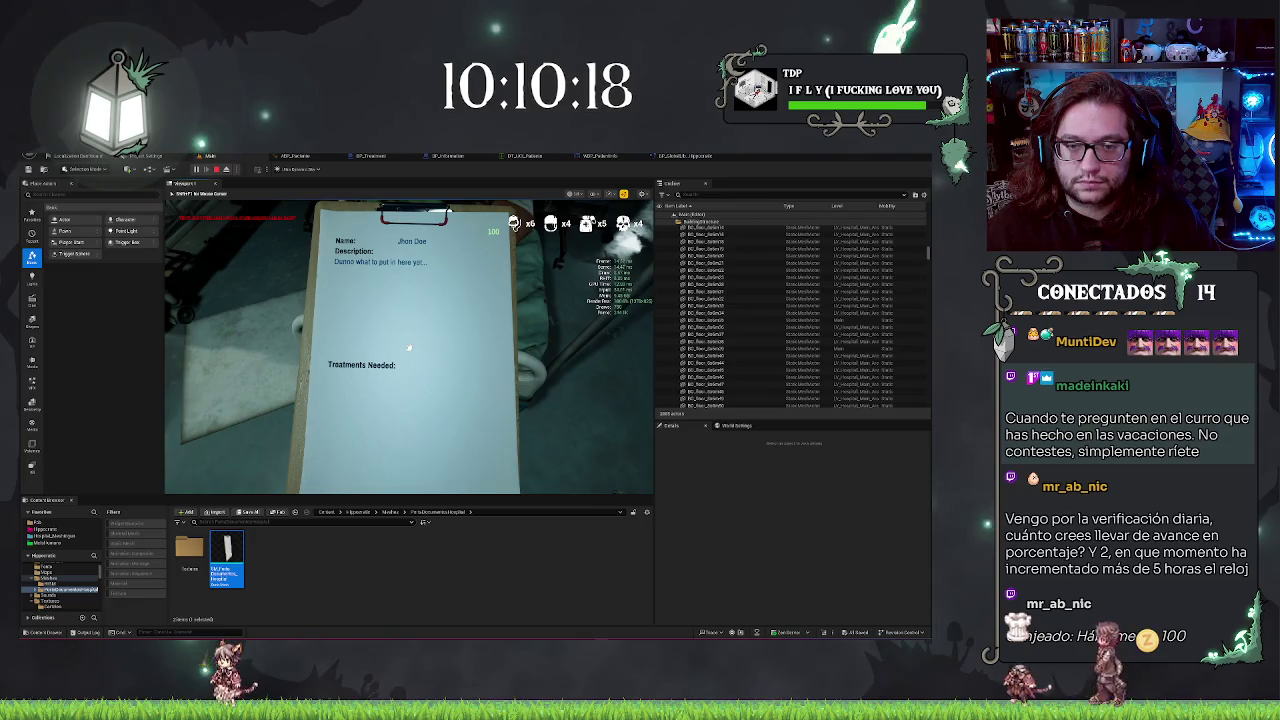
left_click(408, 347)
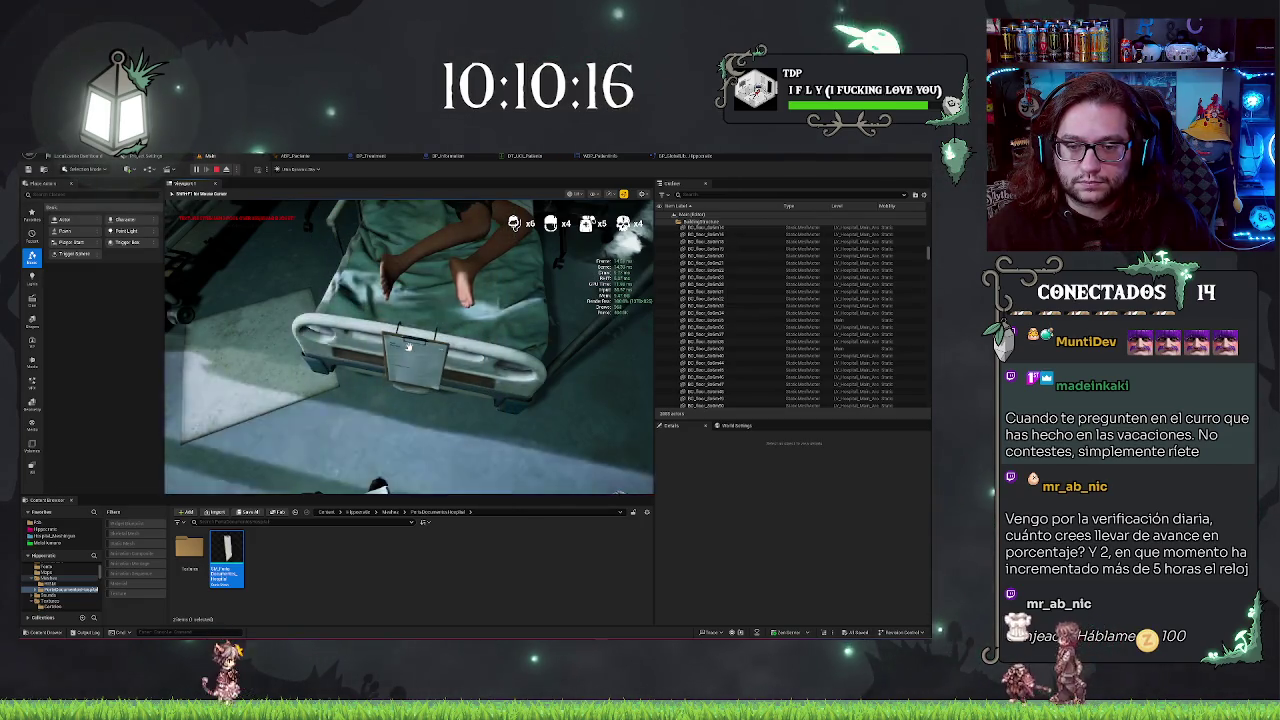
key("Escape")
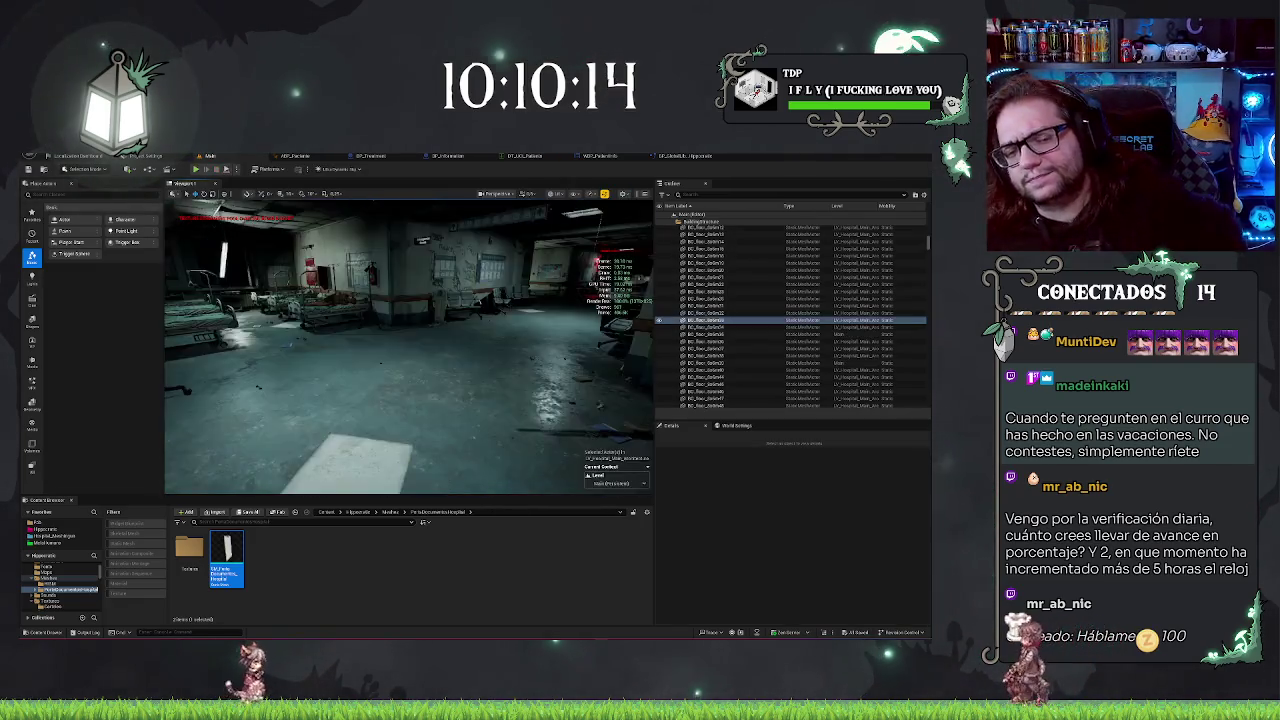
left_click(485, 453)
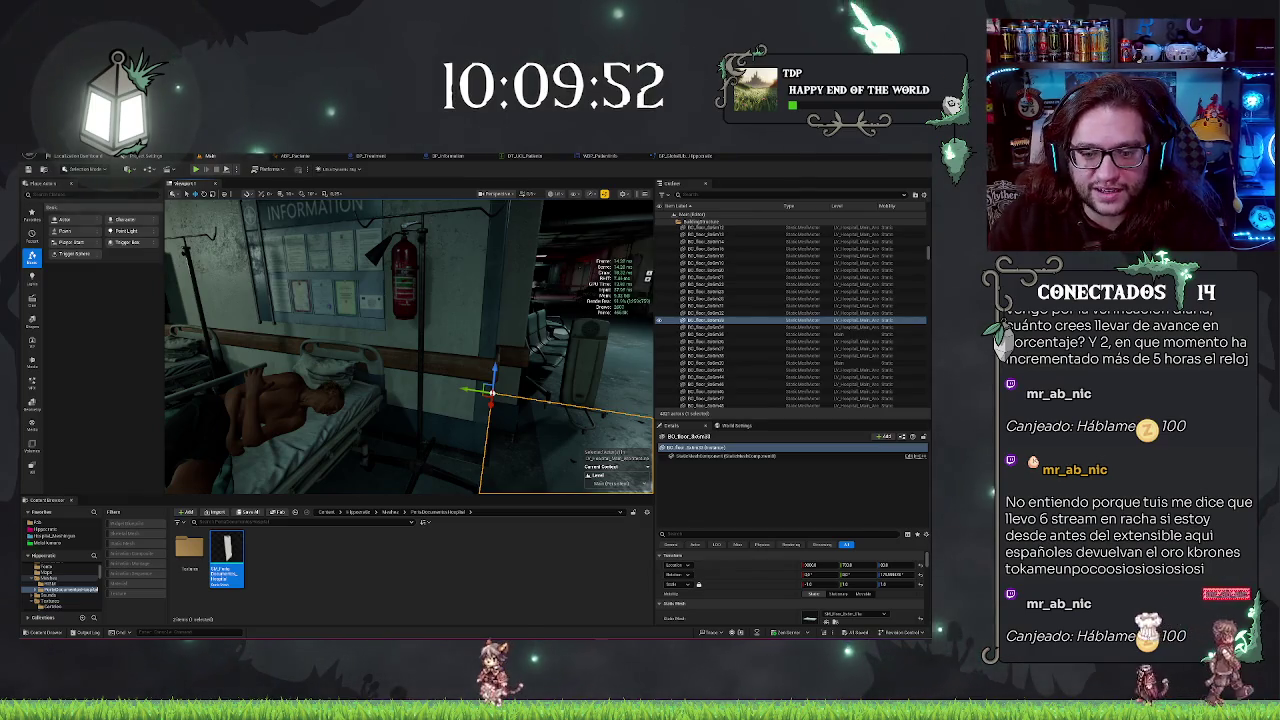
left_click_drag(410, 345, 330, 345)
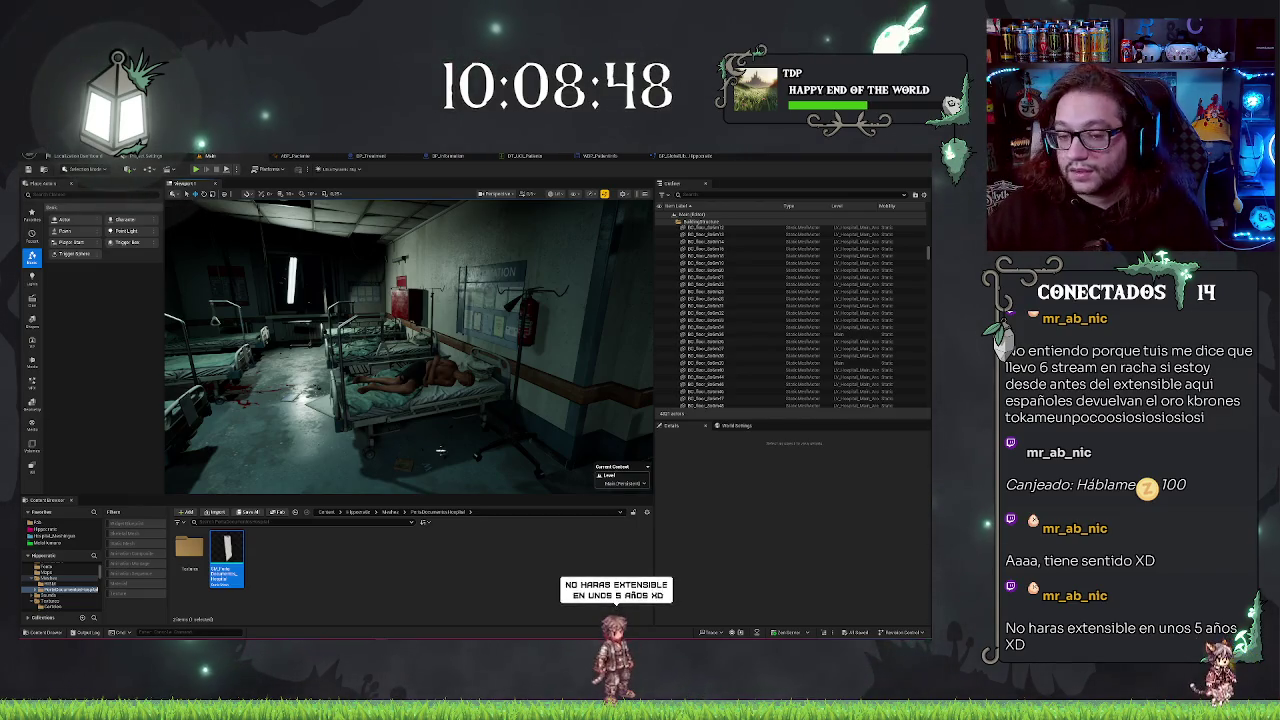
left_click_drag(474, 430, 450, 361)
left_click(450, 361)
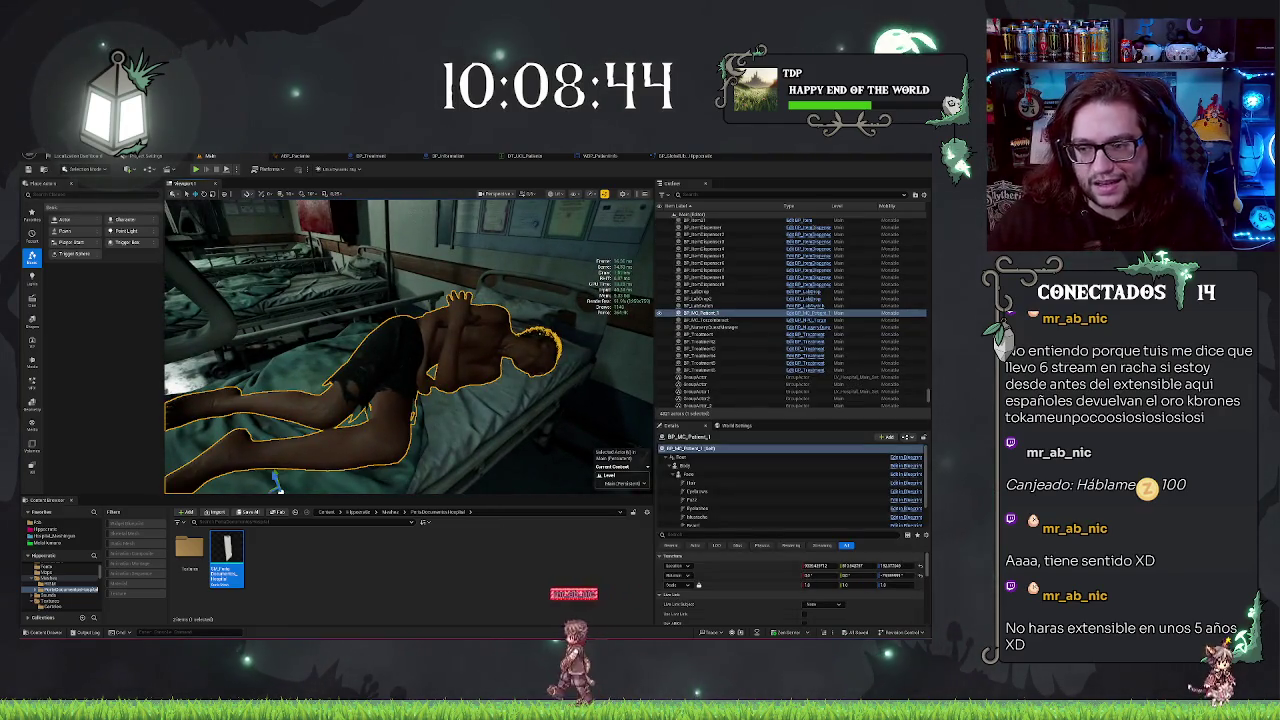
left_click_drag(460, 346, 460, 405)
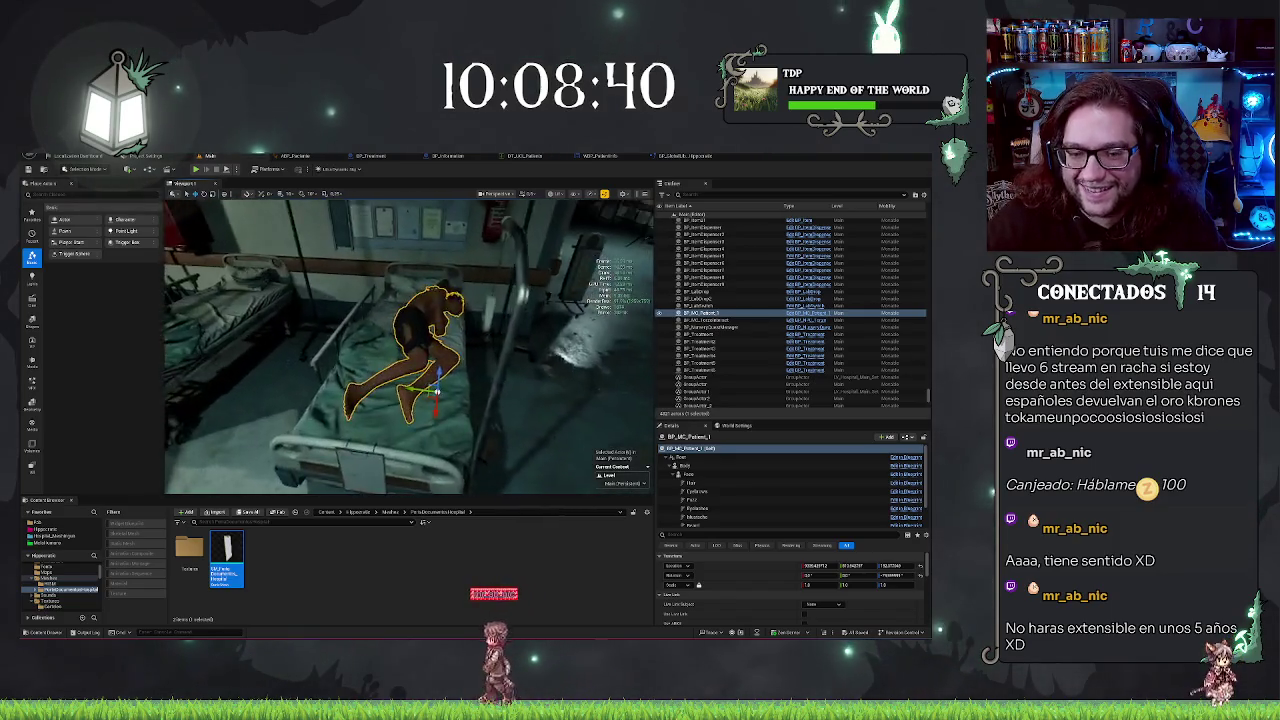